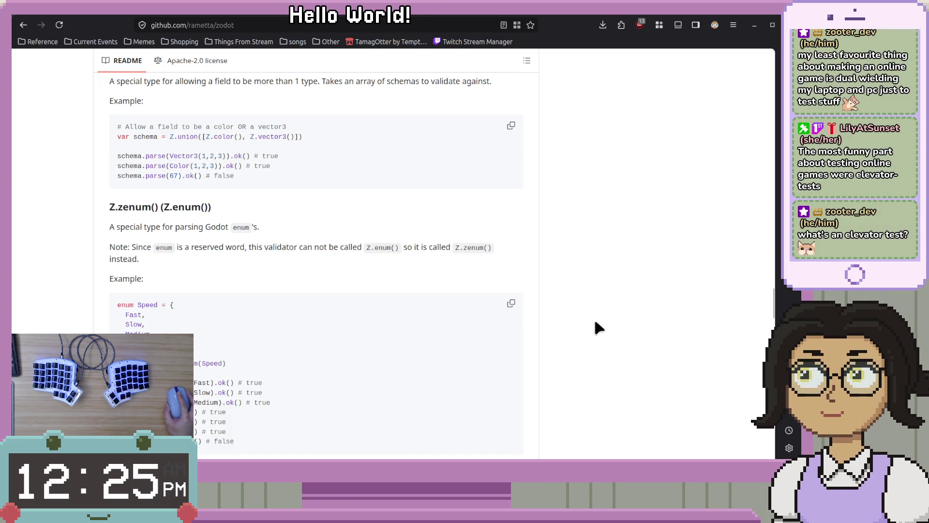
# Scroll through the type_classes validator files, then go back to the zodot repository's main page.
pyautogui.scroll(-3, 594, 317)
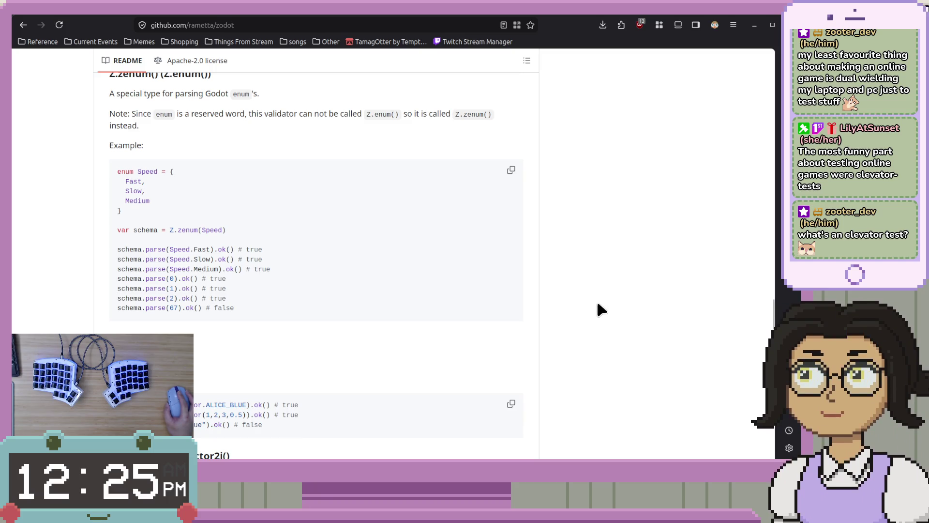
pyautogui.scroll(2, 604, 302)
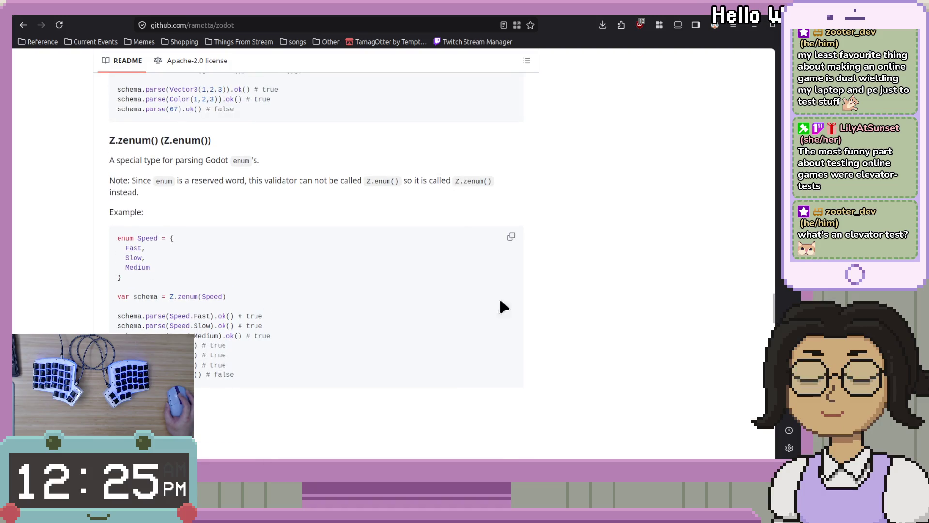
pyautogui.scroll(-6, 475, 271)
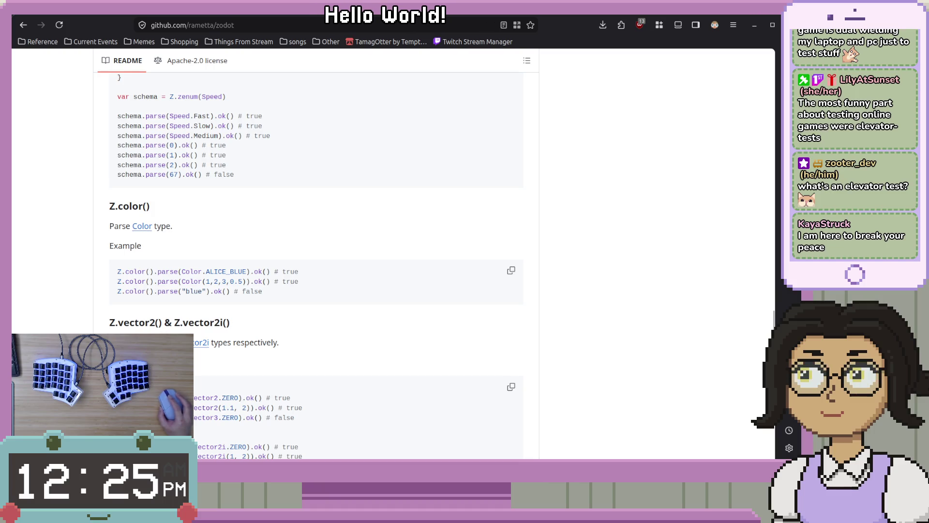
pyautogui.scroll(-3, 316, 261)
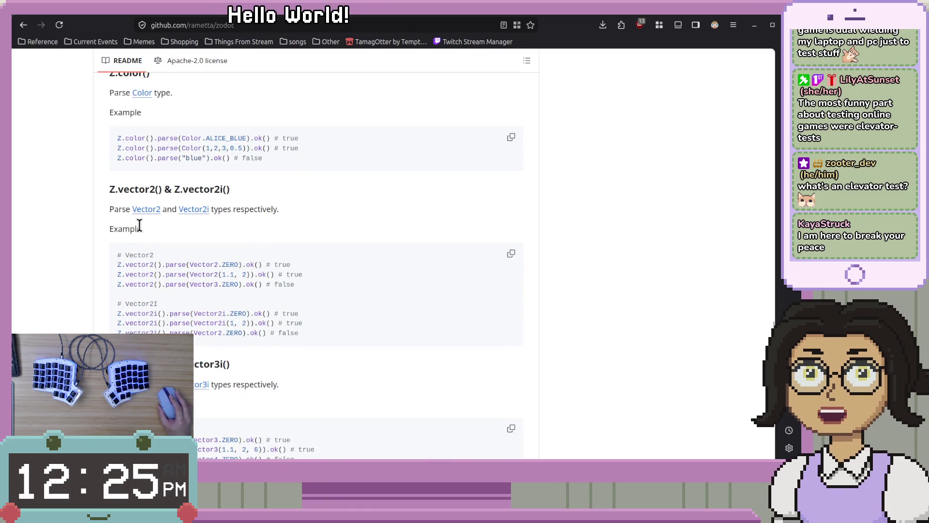
pyautogui.scroll(-4, 226, 298)
pyautogui.scroll(-12, 226, 298)
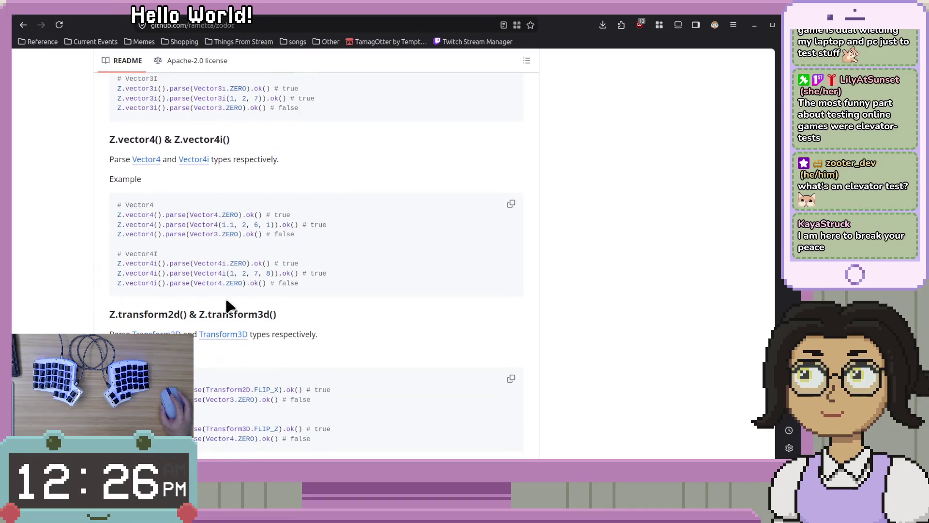
pyautogui.scroll(-8, 103, 256)
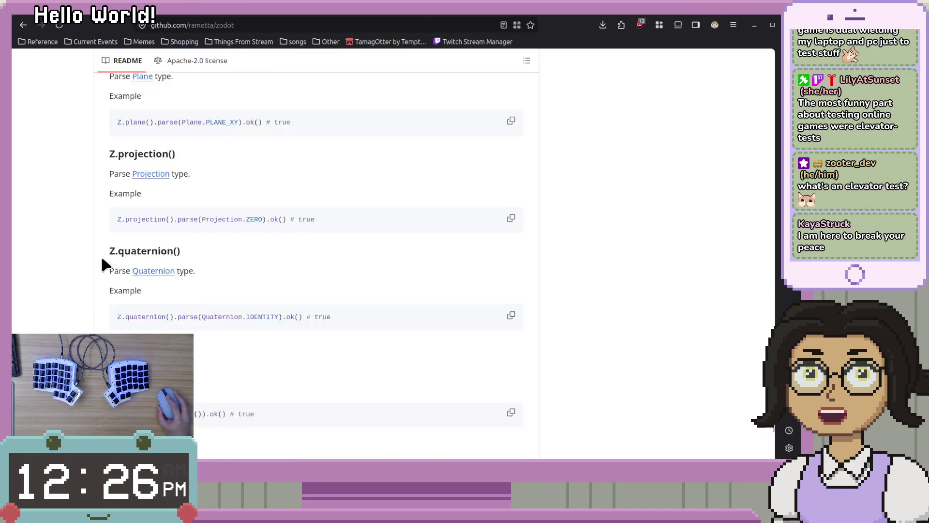
pyautogui.scroll(-2, 106, 263)
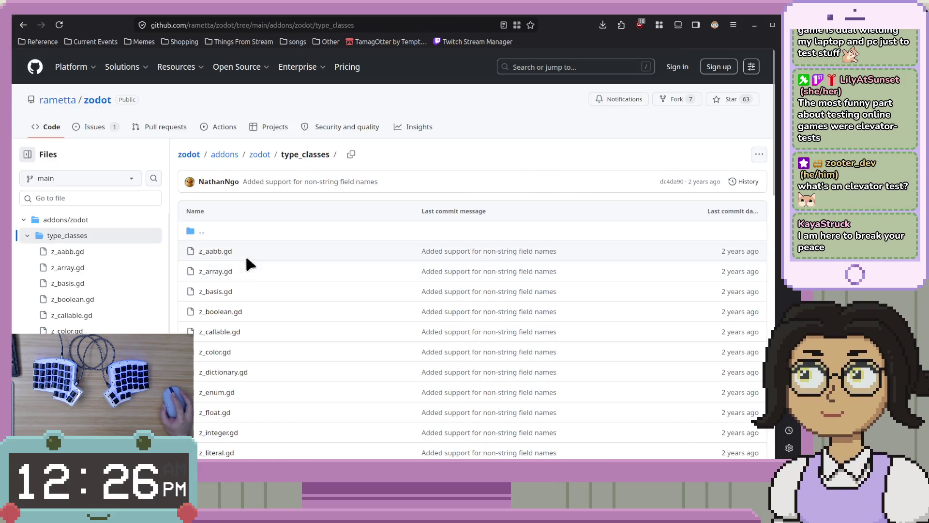
pyautogui.scroll(-4, 245, 254)
pyautogui.scroll(-4, 210, 267)
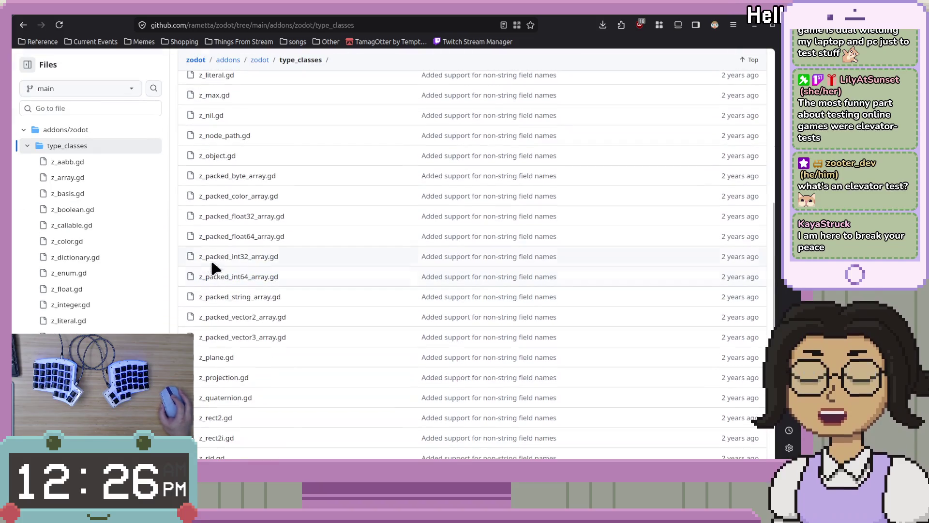
pyautogui.scroll(-6, 213, 256)
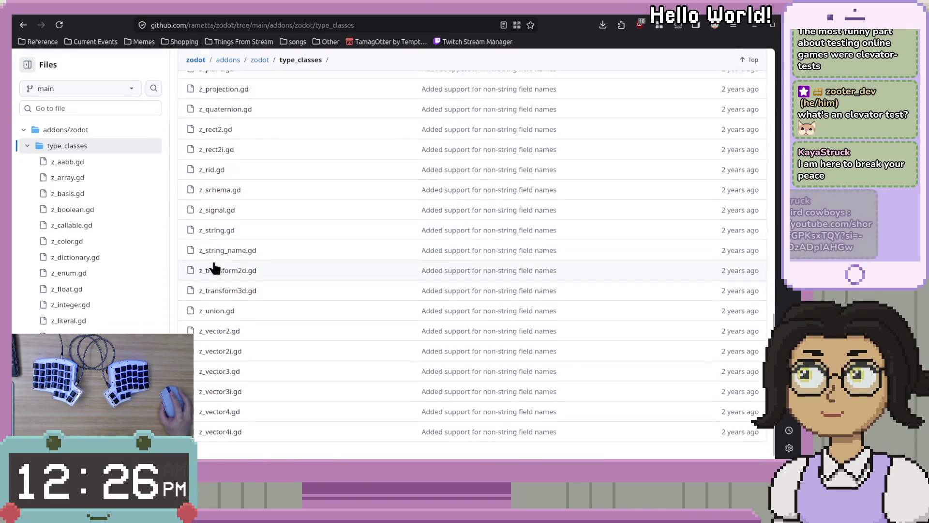
pyautogui.scroll(9, 252, 425)
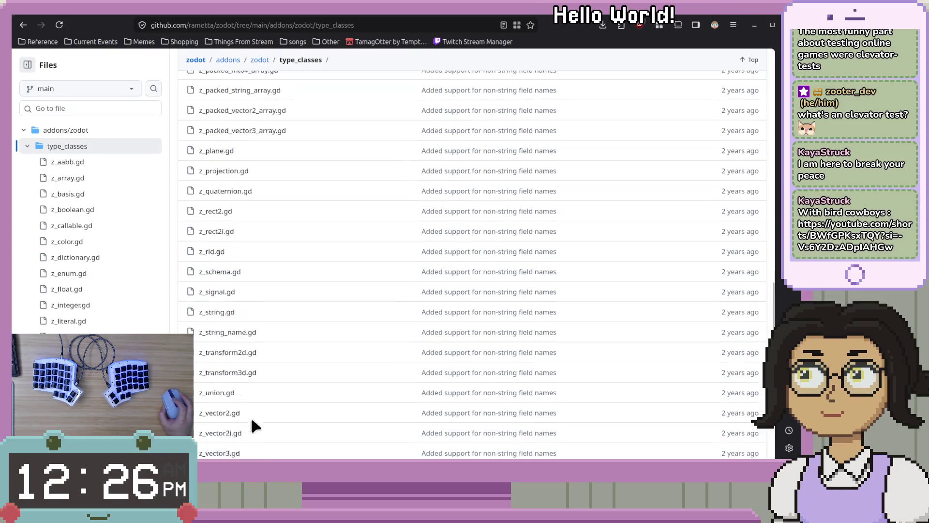
pyautogui.scroll(6, 315, 413)
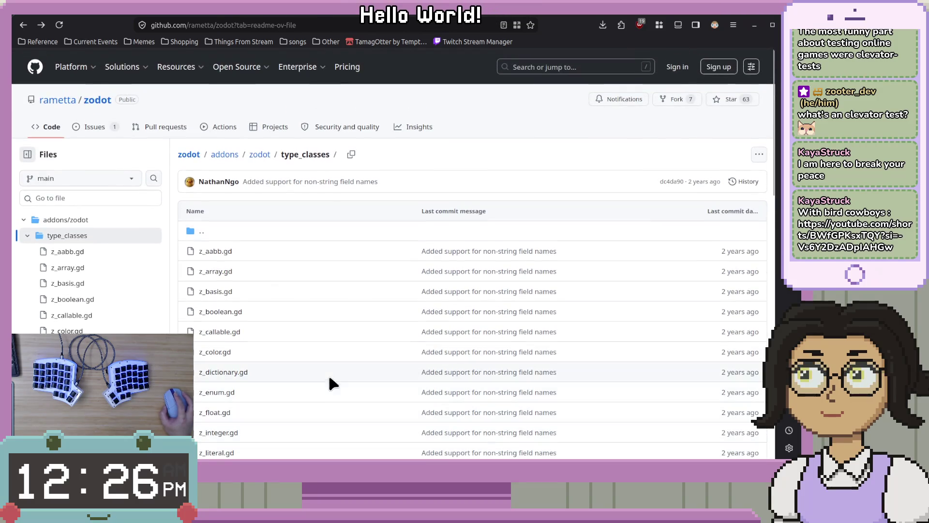
pyautogui.hotkey('alt', 'Left')
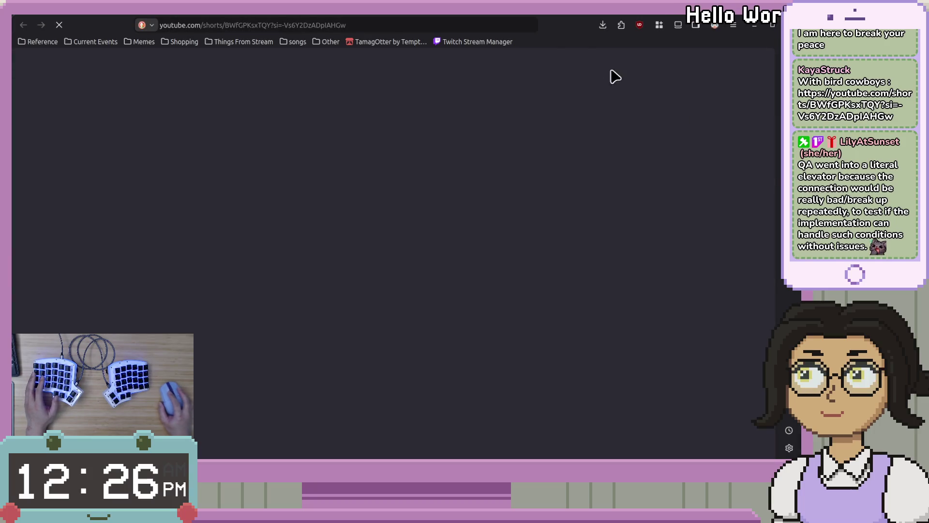
# Switch windows to load the YouTube Short shared in chat.
pyautogui.hotkey('alt', 'Tab')
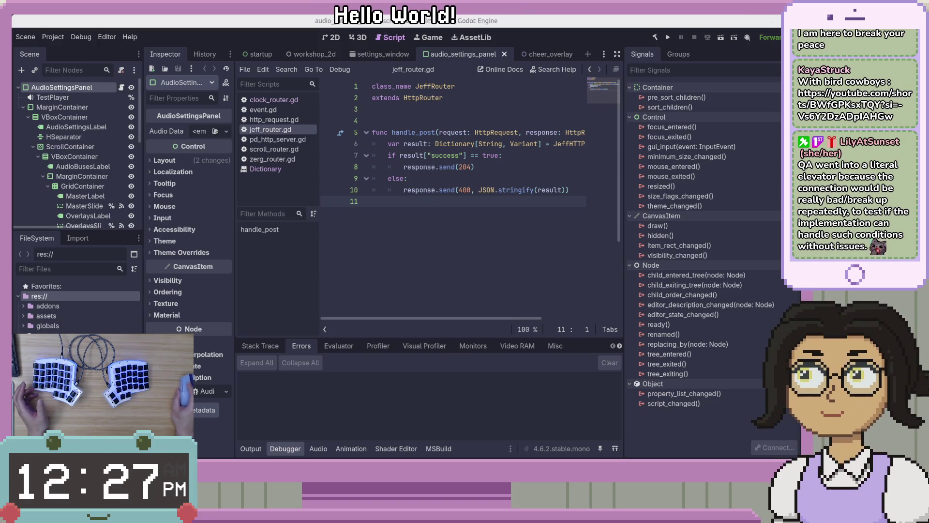
# Bring the zodot GitHub repository page to the front and maximize the browser window.
pyautogui.hotkey('alt', 'Tab')
pyautogui.doubleClick(499, 59)
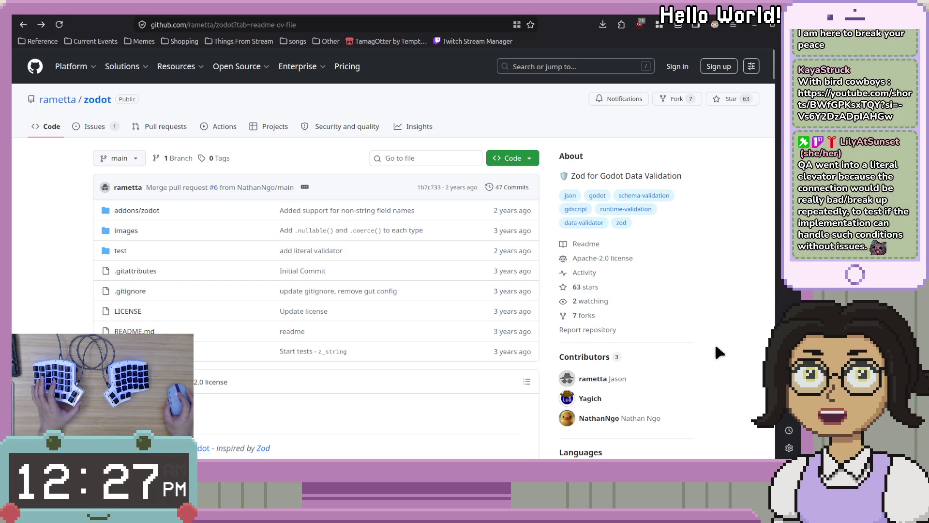
pyautogui.scroll(-5, 721, 347)
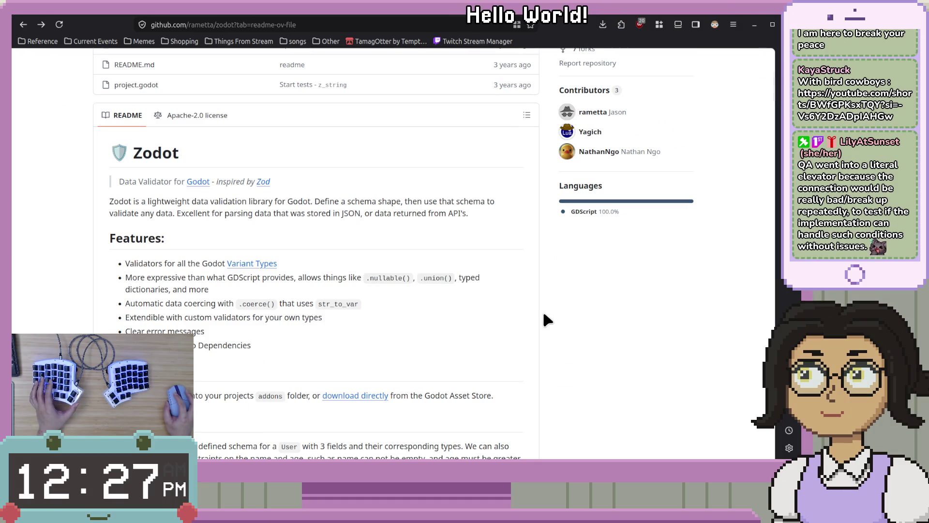
pyautogui.scroll(-5, 543, 315)
pyautogui.scroll(10, 547, 328)
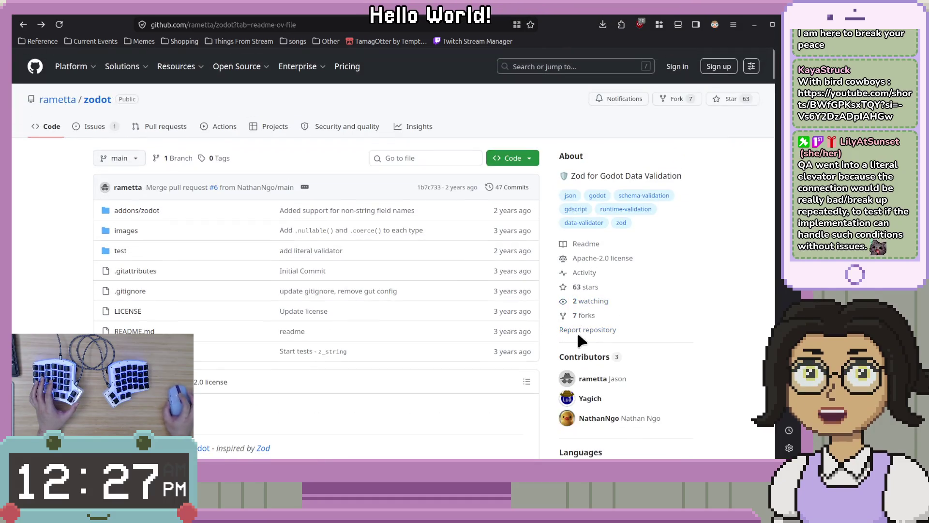
pyautogui.scroll(-4, 537, 301)
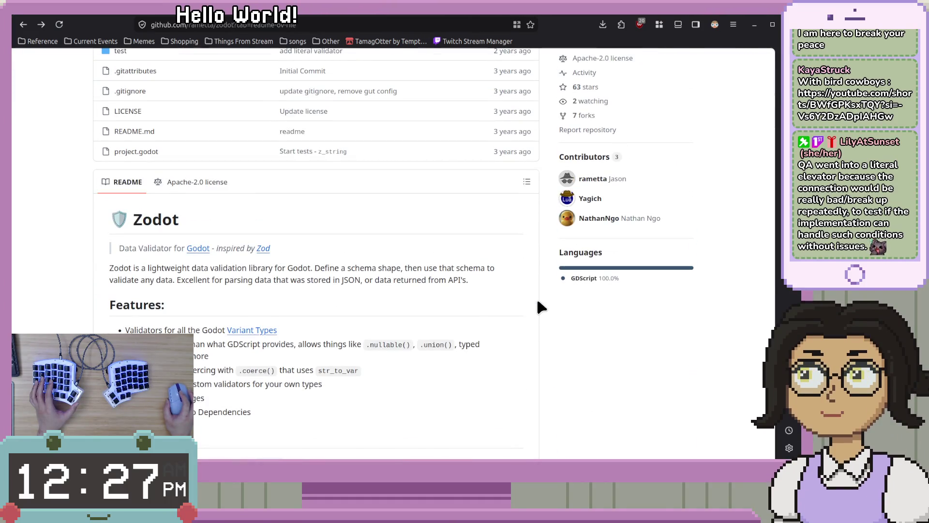
pyautogui.scroll(-4, 134, 274)
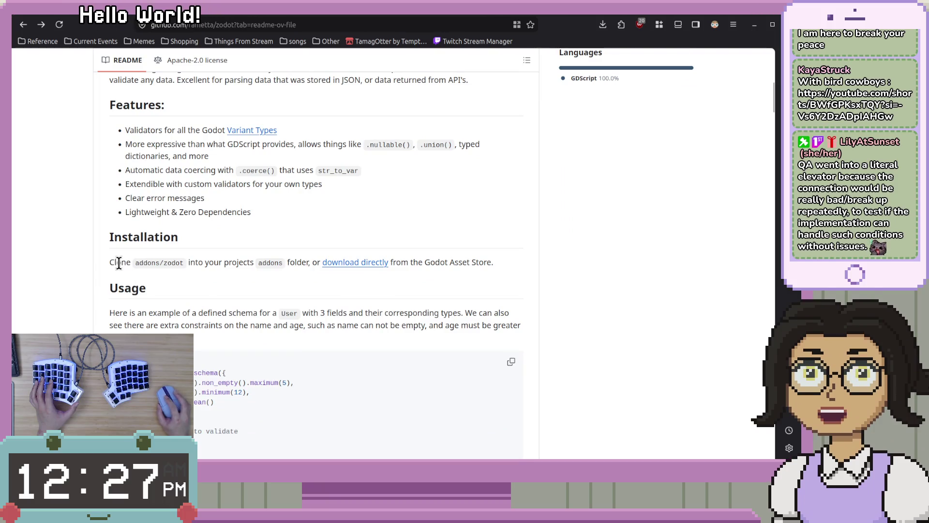
pyautogui.scroll(3, 554, 266)
pyautogui.scroll(4, 542, 279)
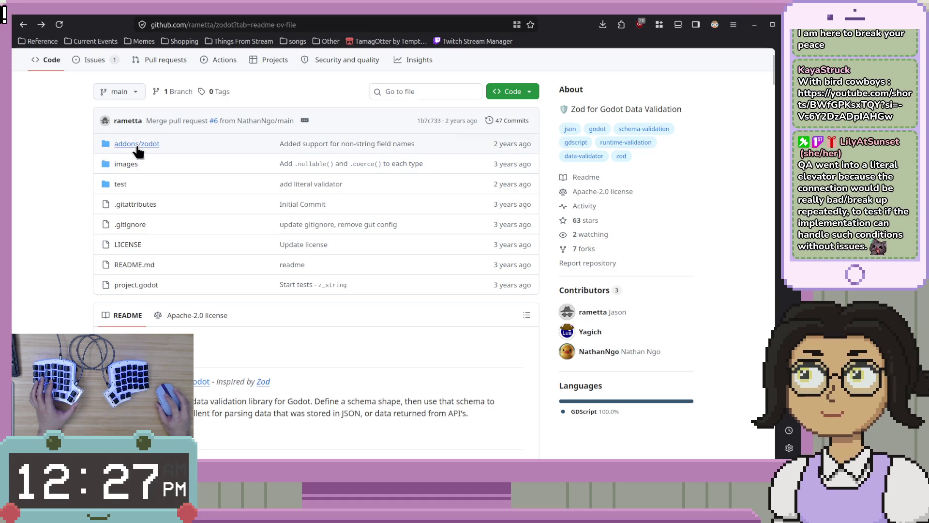
pyautogui.scroll(-4, 378, 291)
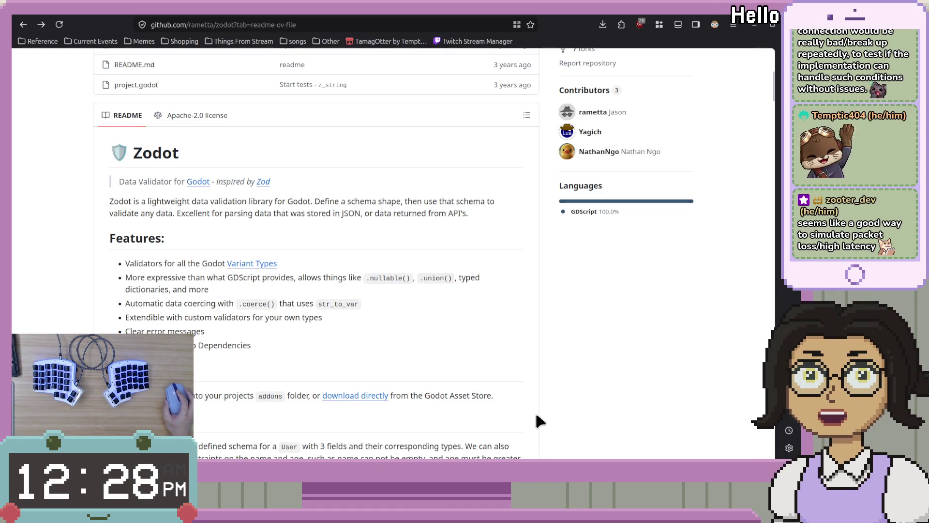
pyautogui.scroll(2, 563, 399)
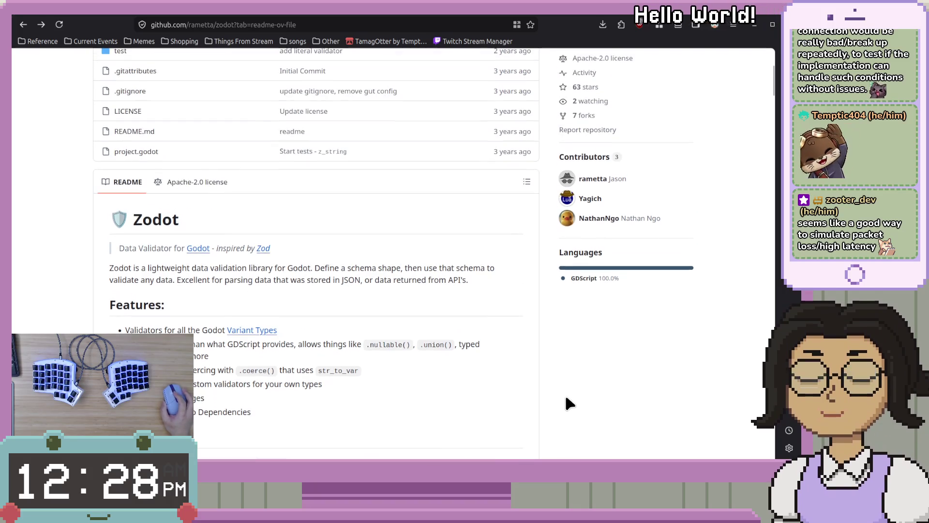
pyautogui.scroll(-2, 566, 398)
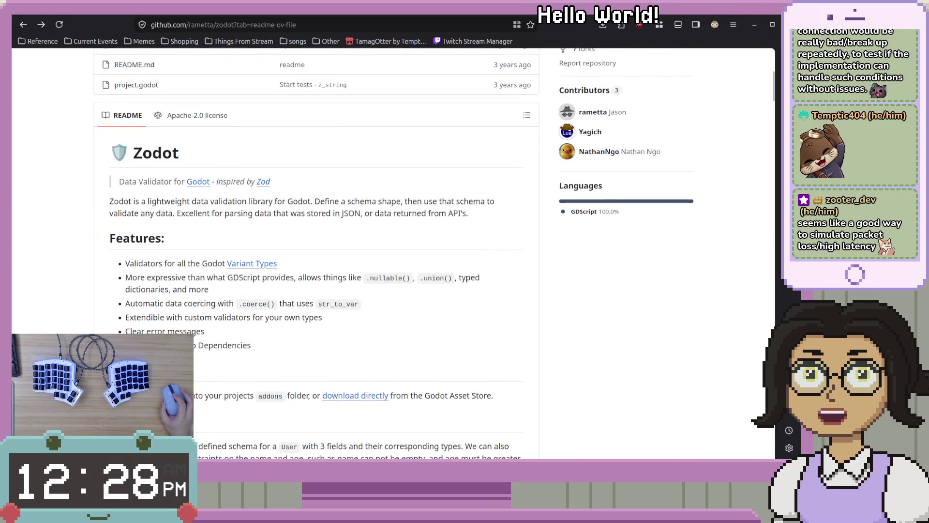
pyautogui.hotkey('alt', 'Tab')
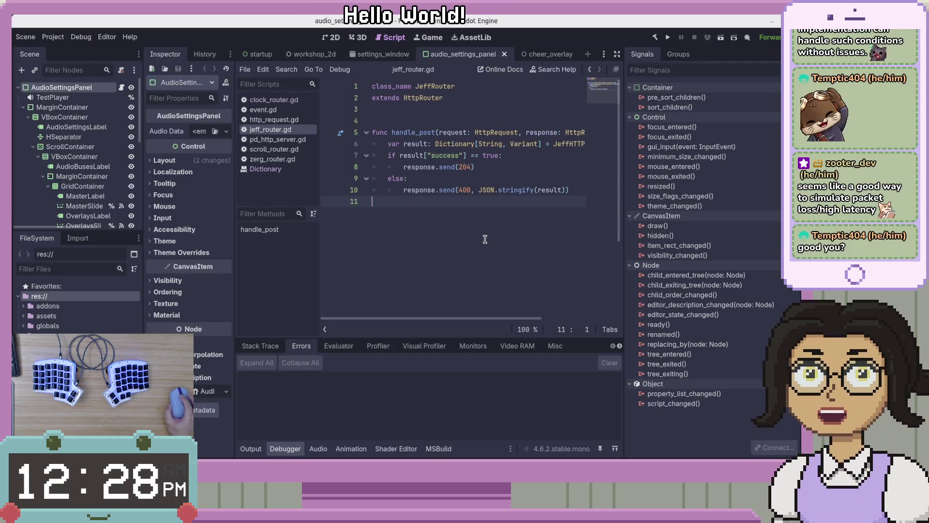
# Place the cursor on lines 4 and 11 of jeff_router.gd, then open the Asset Library.
pyautogui.click(438, 121)
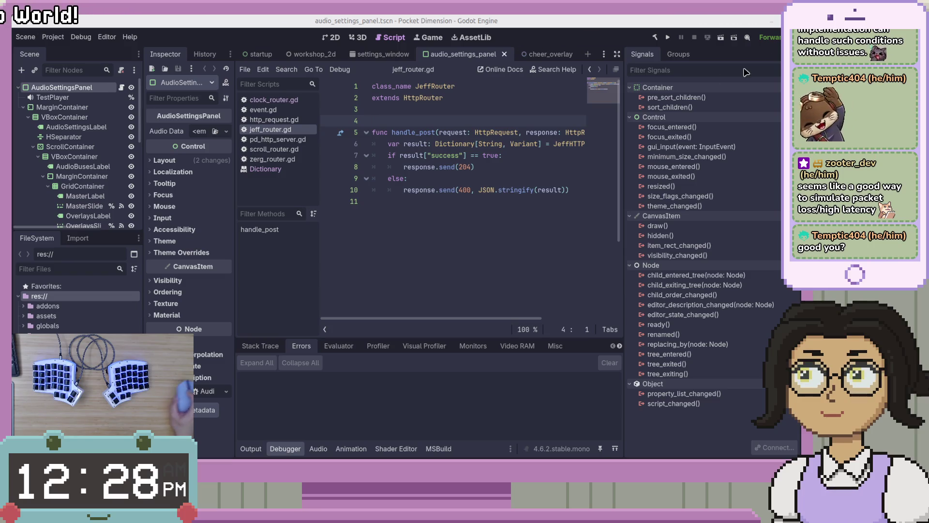
pyautogui.click(487, 208)
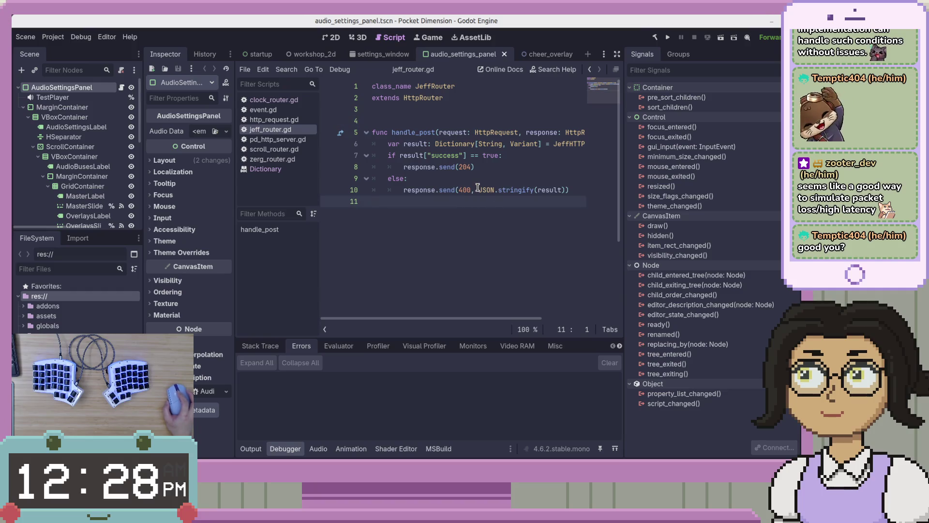
pyautogui.click(474, 38)
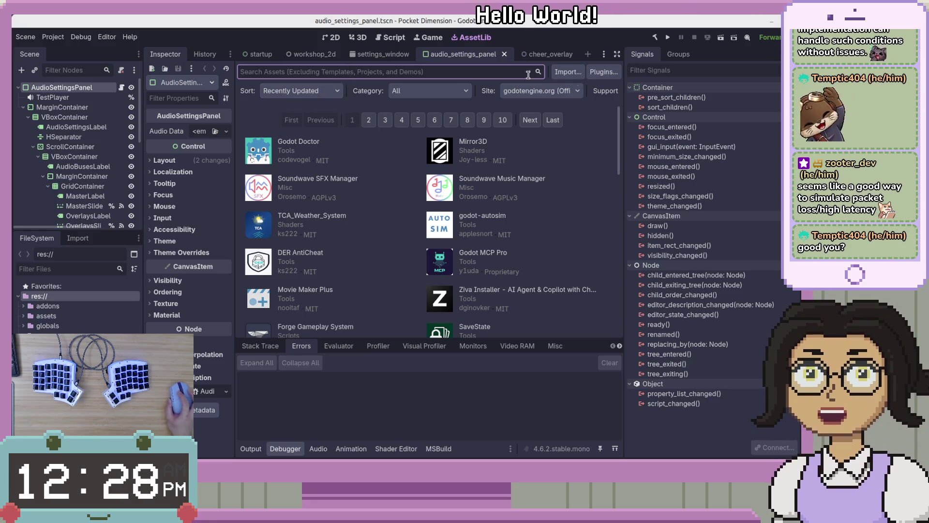
# Search the Asset Library for 'zodot', then switch to the zodot GitHub page.
pyautogui.click(506, 71)
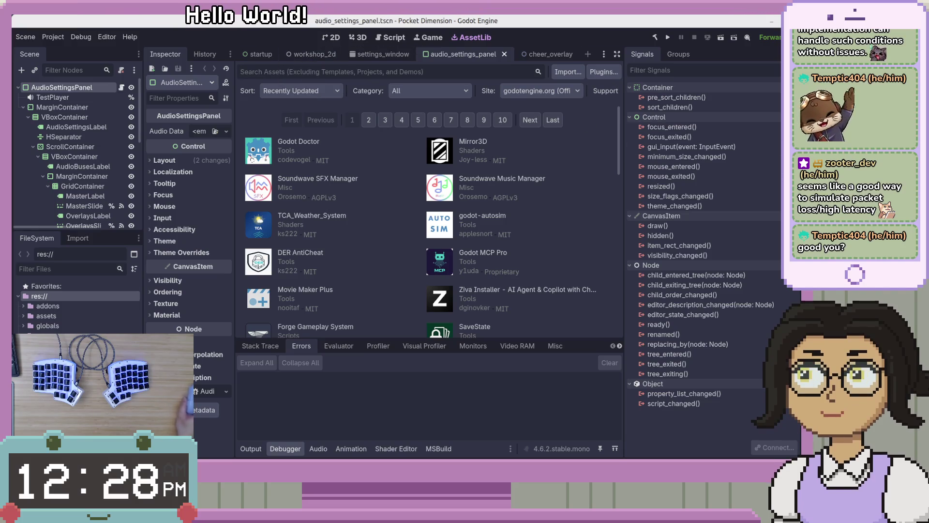
pyautogui.hotkey('alt', 'Tab')
pyautogui.hotkey('alt', 'Tab')
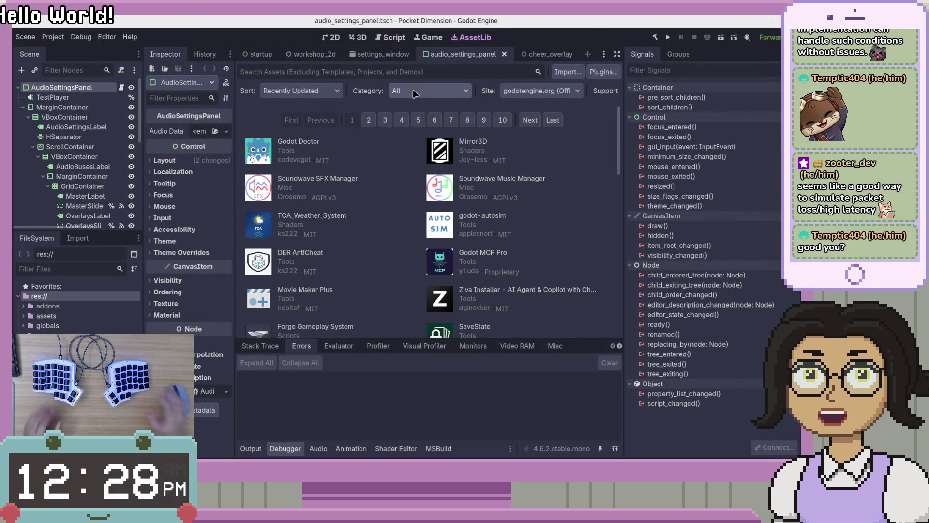
pyautogui.write('zo')
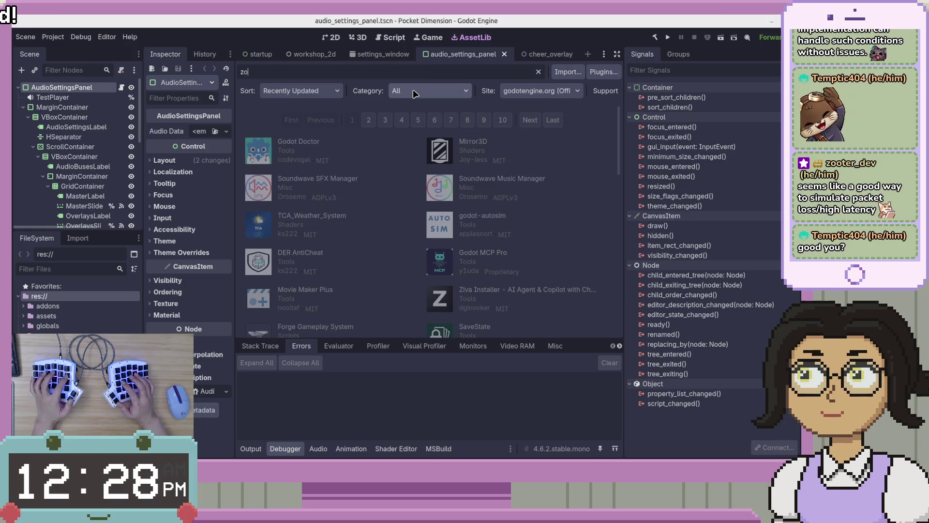
pyautogui.write('dot')
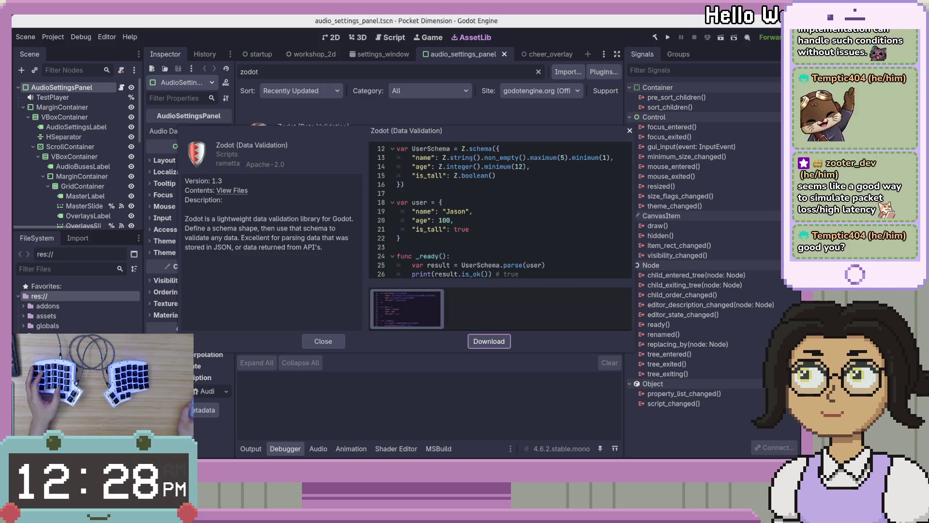
pyautogui.hotkey('alt', 'Tab')
pyautogui.scroll(5, 370, 274)
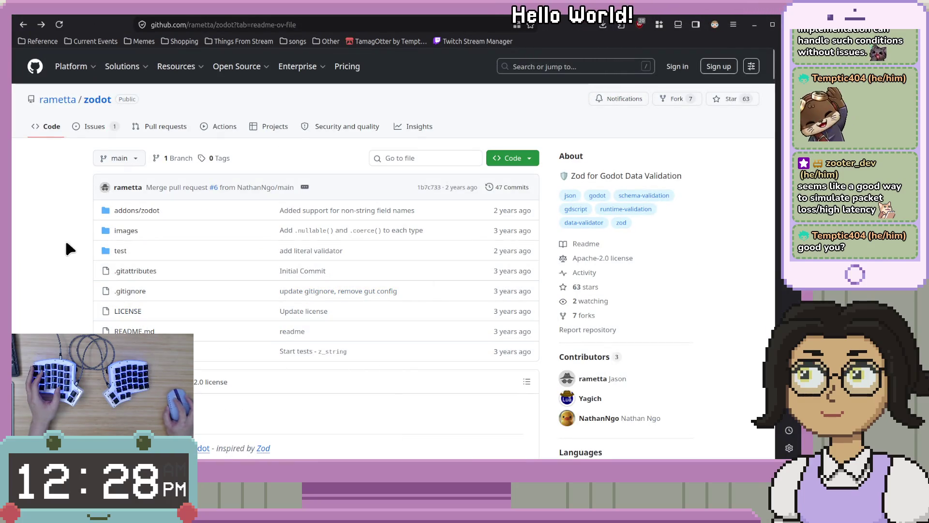
# Skim the zodot README and check the 4.1 engine version in project.godot.
pyautogui.scroll(-10, 70, 245)
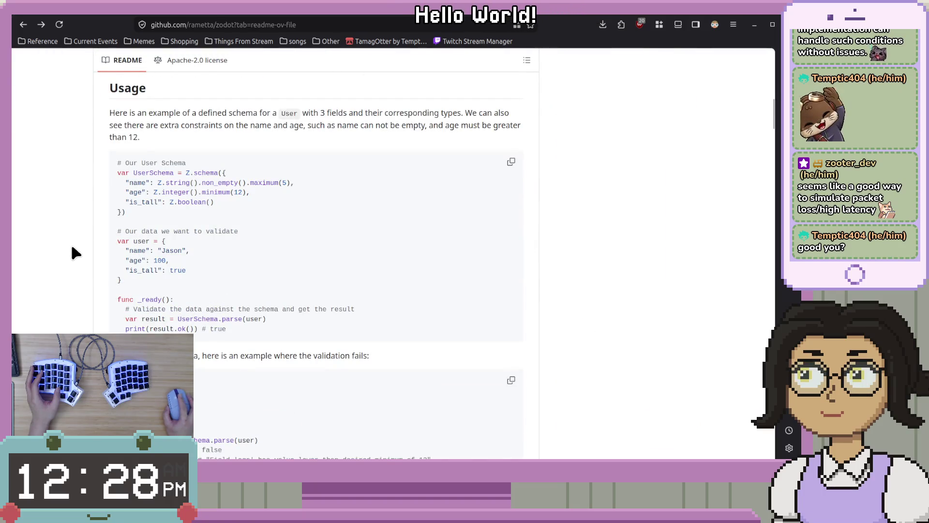
pyautogui.scroll(-10, 71, 248)
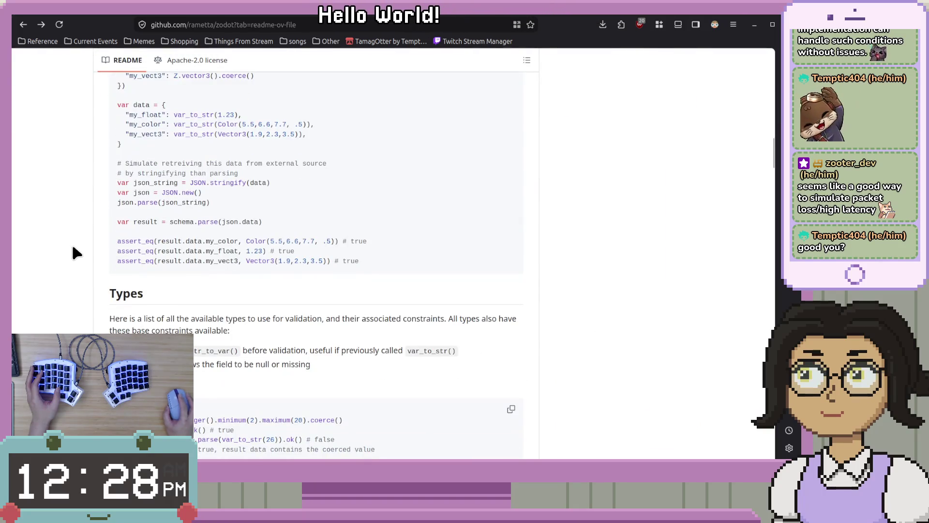
pyautogui.scroll(-10, 72, 243)
pyautogui.scroll(20, 72, 245)
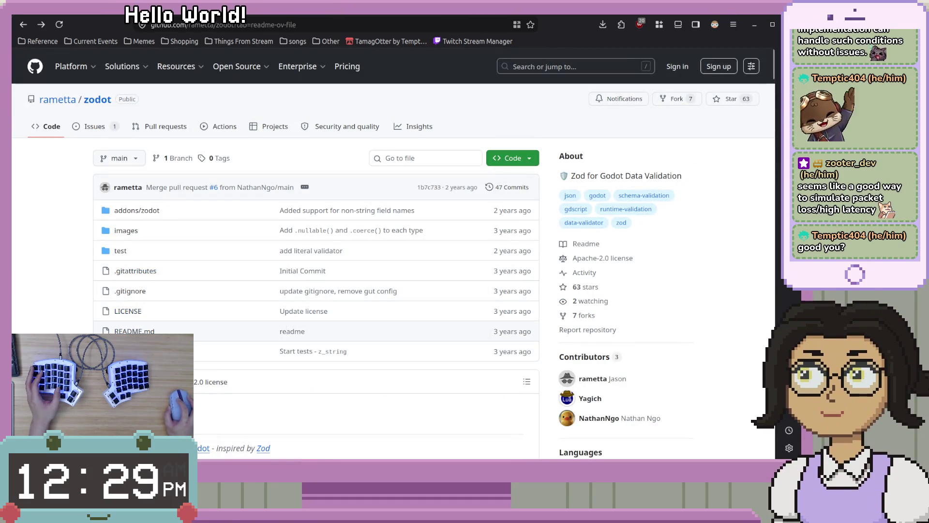
pyautogui.click(133, 351)
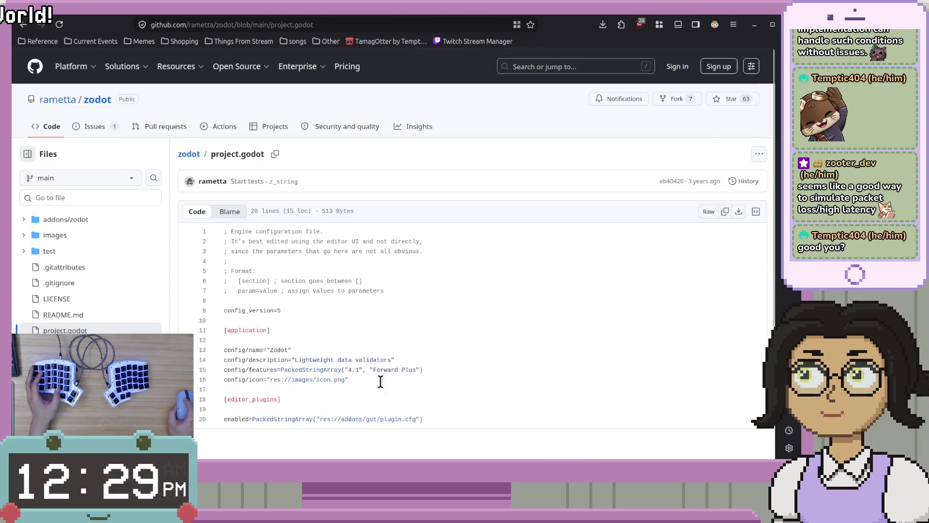
pyautogui.moveTo(345, 370); pyautogui.dragTo(366, 370)
pyautogui.click(427, 384)
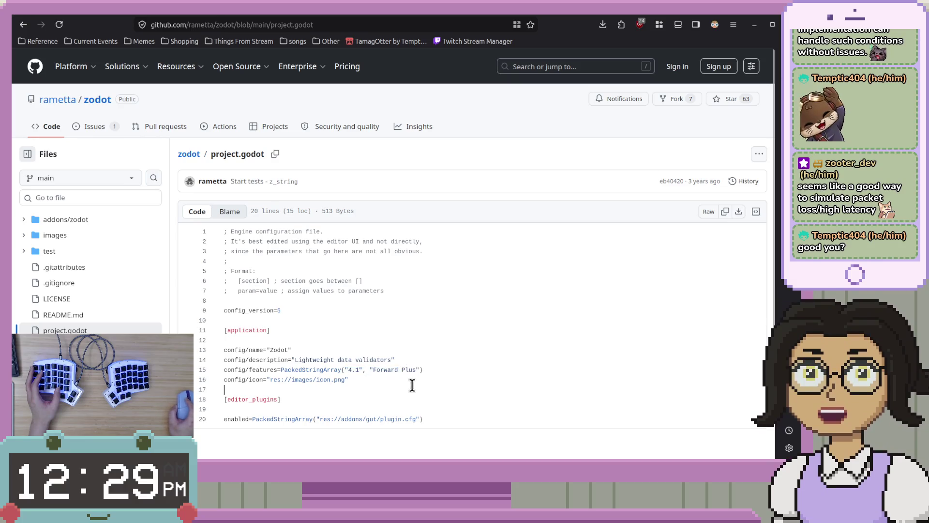
pyautogui.click(264, 307)
pyautogui.hotkey('alt', 'Left')
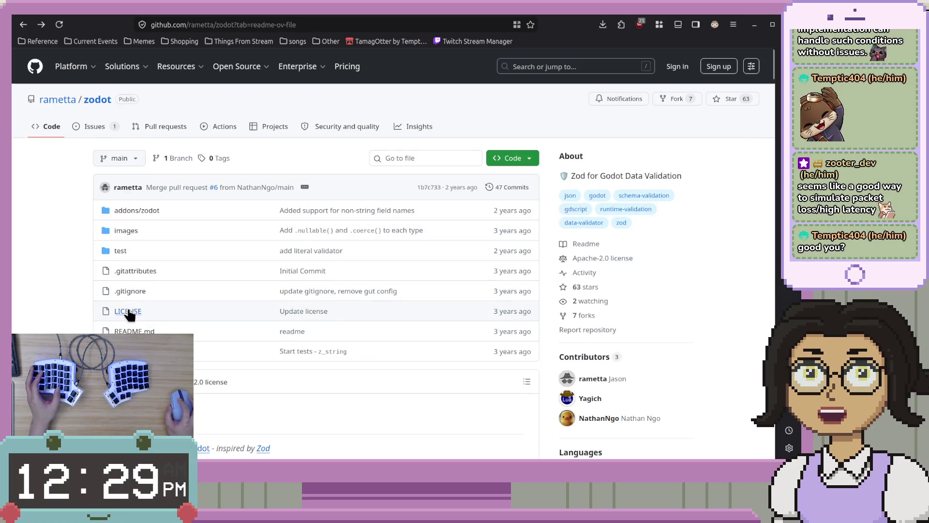
# View addons/zodot/plugin.cfg, then return to the repository's main page.
pyautogui.click(131, 214)
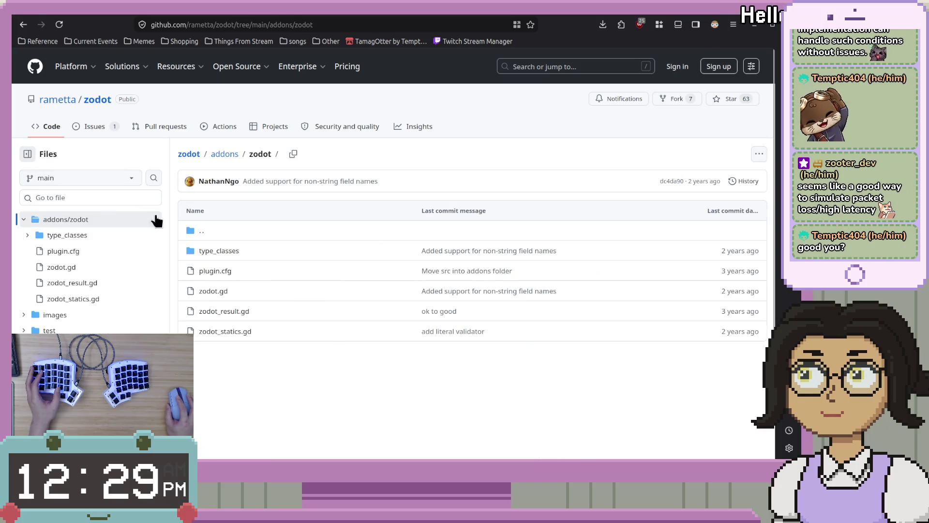
pyautogui.click(208, 273)
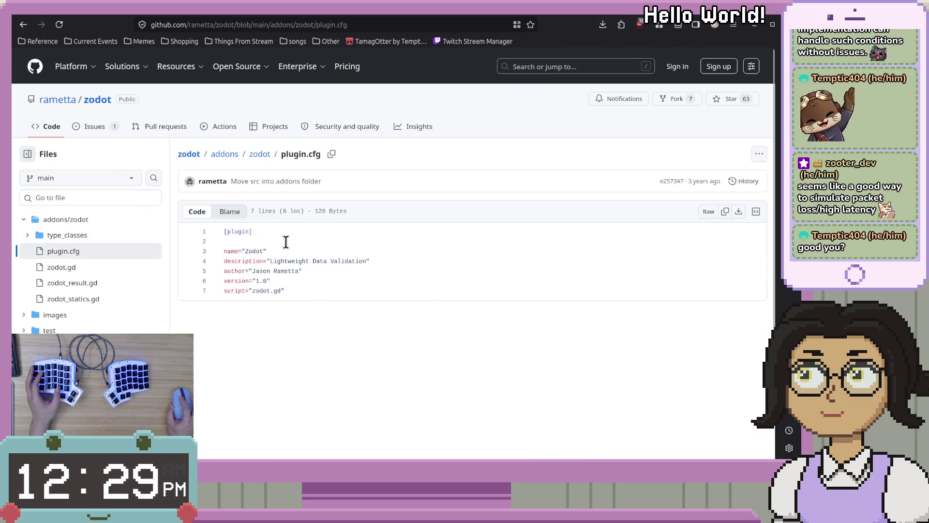
pyautogui.hotkey('alt', 'Left')
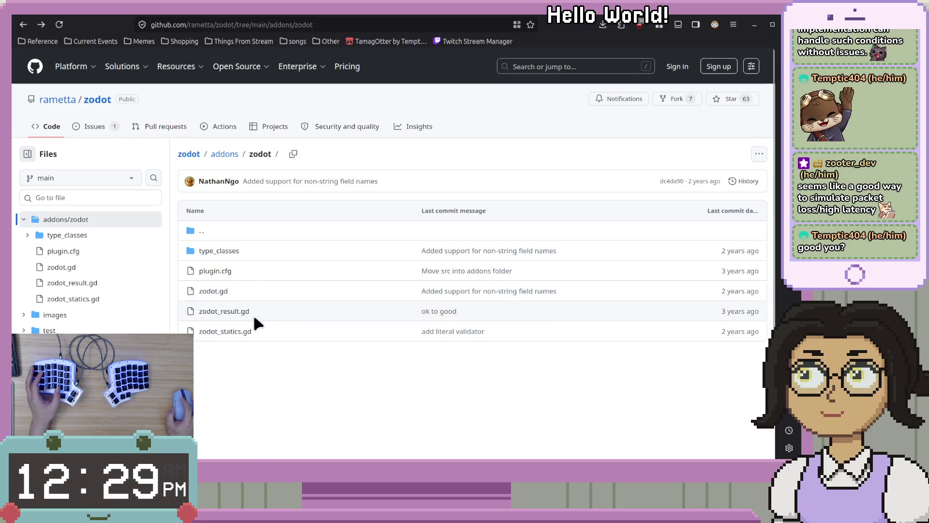
pyautogui.hotkey('alt', 'Left')
# Read the README's Types section, including Z.float() min/max constraints and Z.boolean().
pyautogui.scroll(-8, 311, 334)
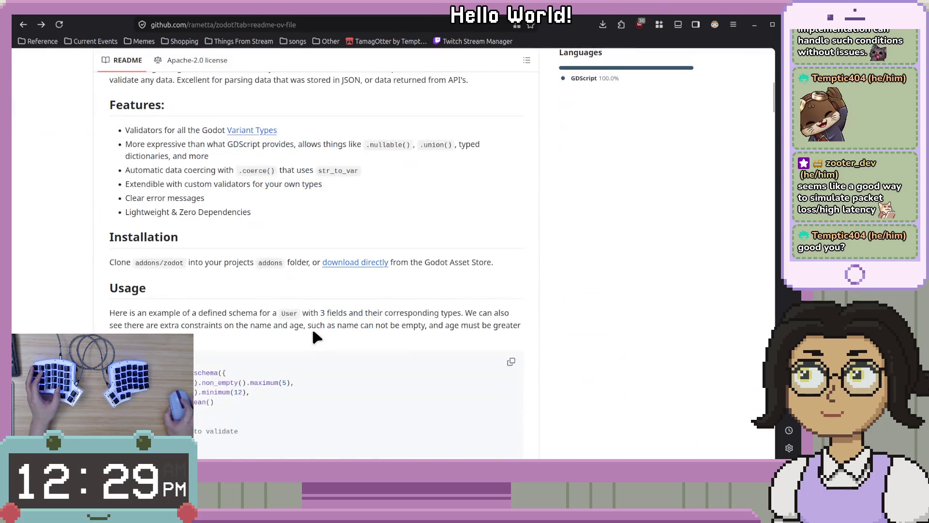
pyautogui.scroll(-7, 314, 329)
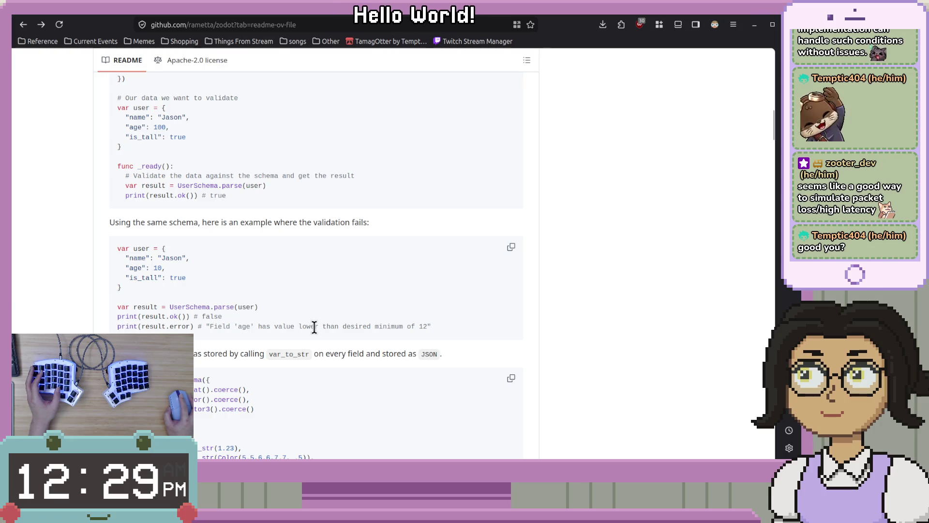
pyautogui.scroll(-15, 314, 327)
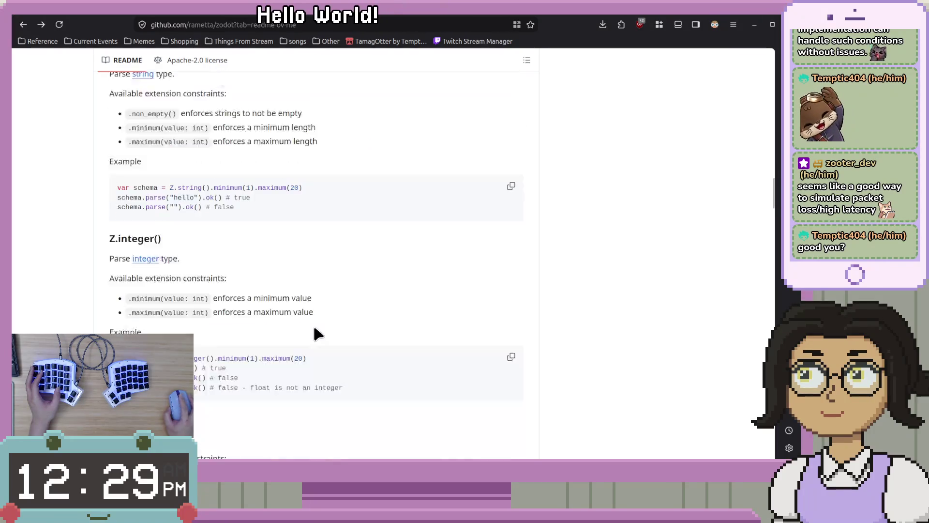
pyautogui.scroll(-20, 312, 323)
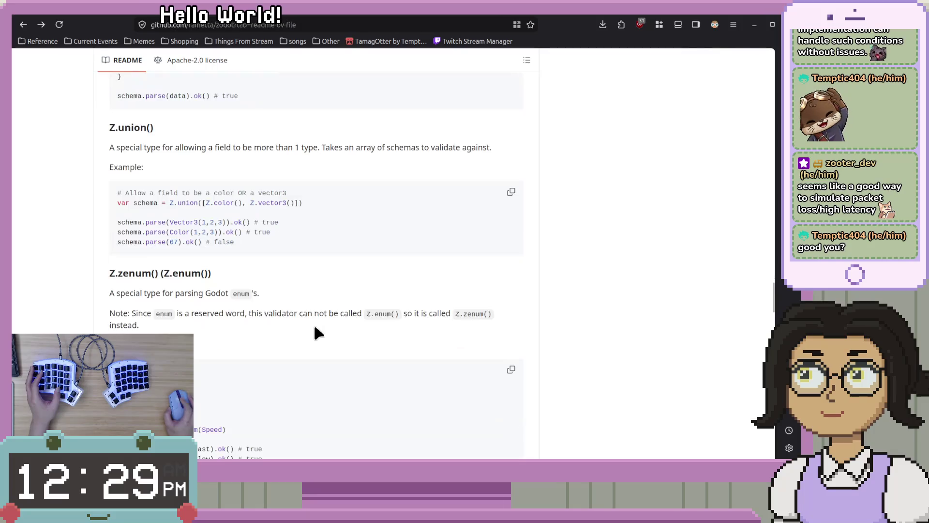
pyautogui.scroll(-20, 315, 328)
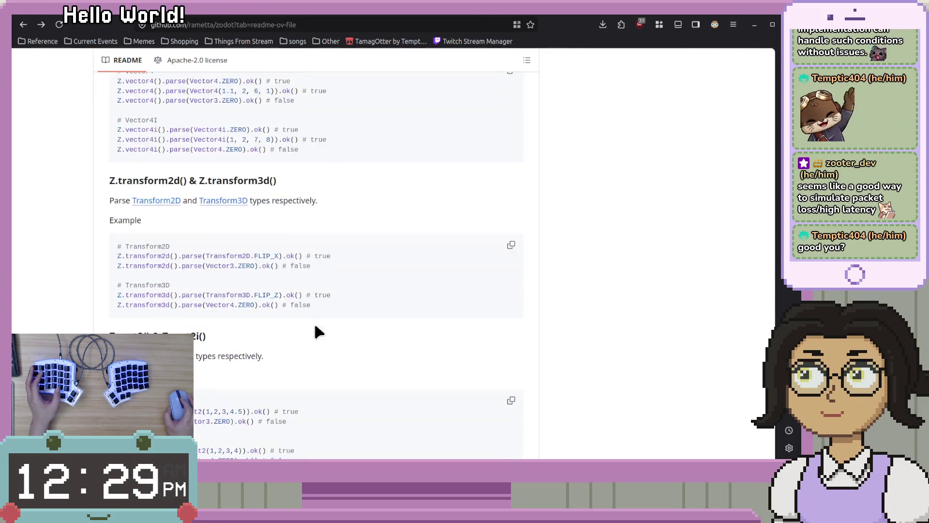
pyautogui.scroll(-15, 315, 327)
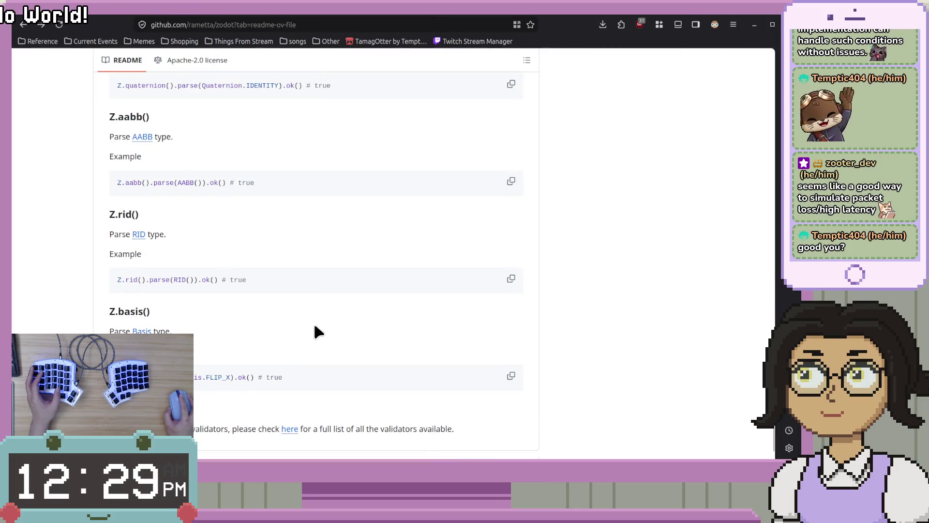
pyautogui.scroll(-3, 316, 330)
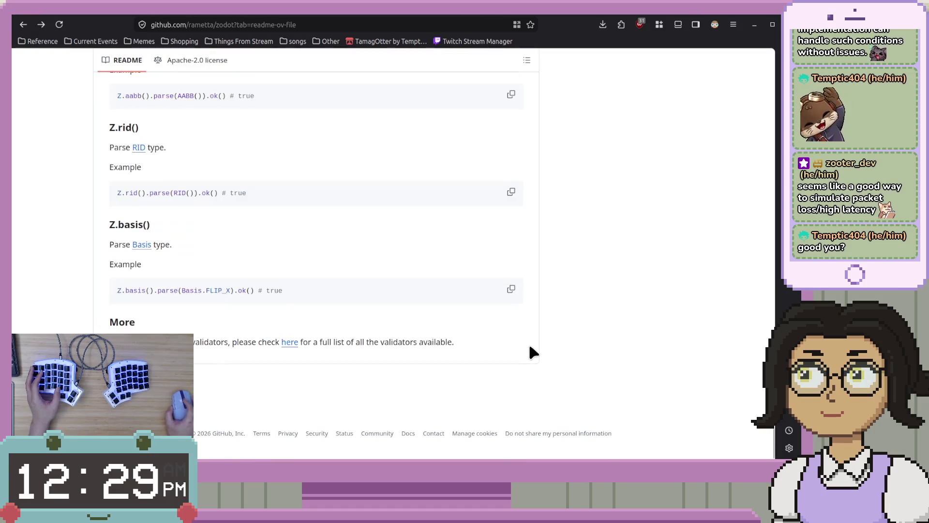
pyautogui.scroll(20, 618, 362)
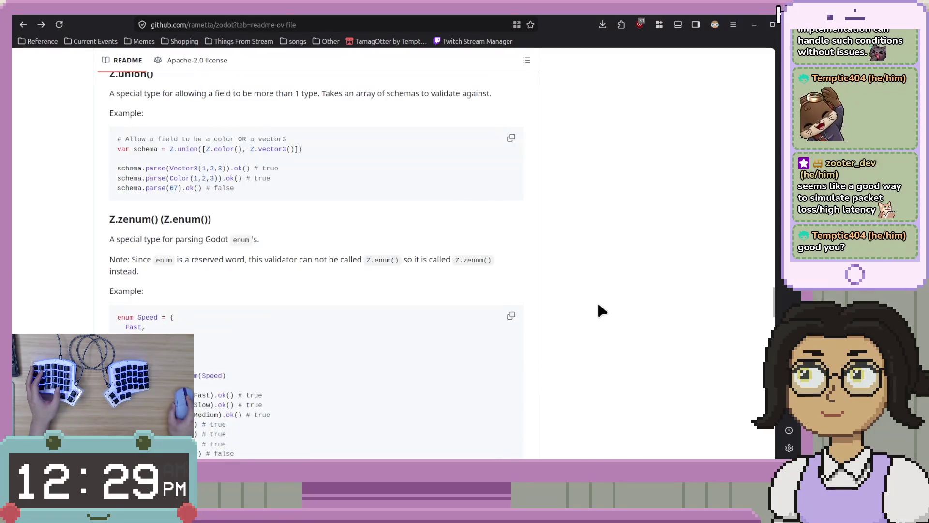
pyautogui.scroll(15, 600, 310)
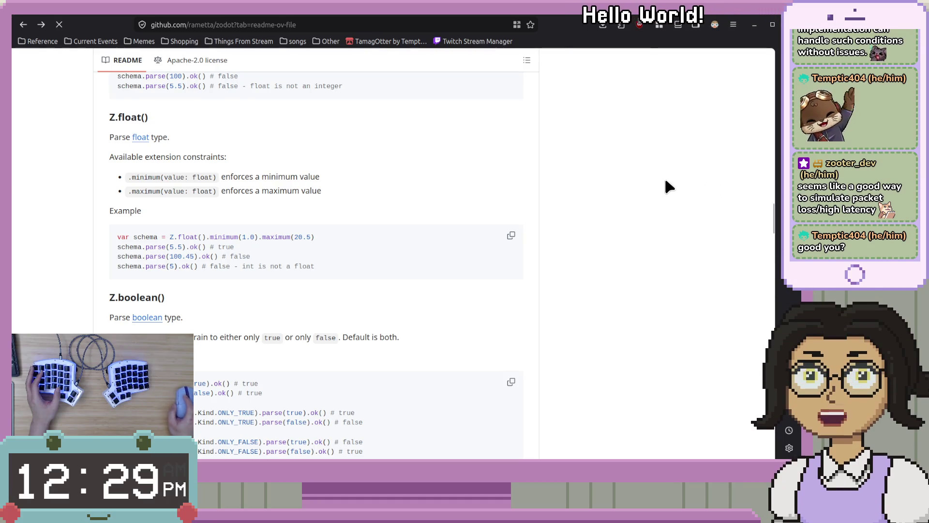
pyautogui.hotkey('alt', 'Left')
pyautogui.hotkey('alt', 'Left')
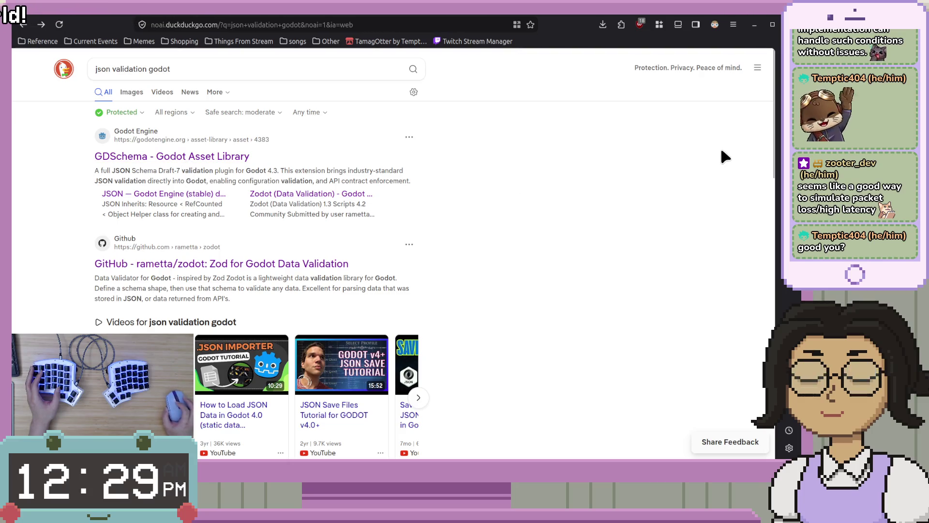
# Open the rametta/zodot GitHub result from the json validation godot search, then return to Godot.
pyautogui.hotkey('ctrl', 'Tab')
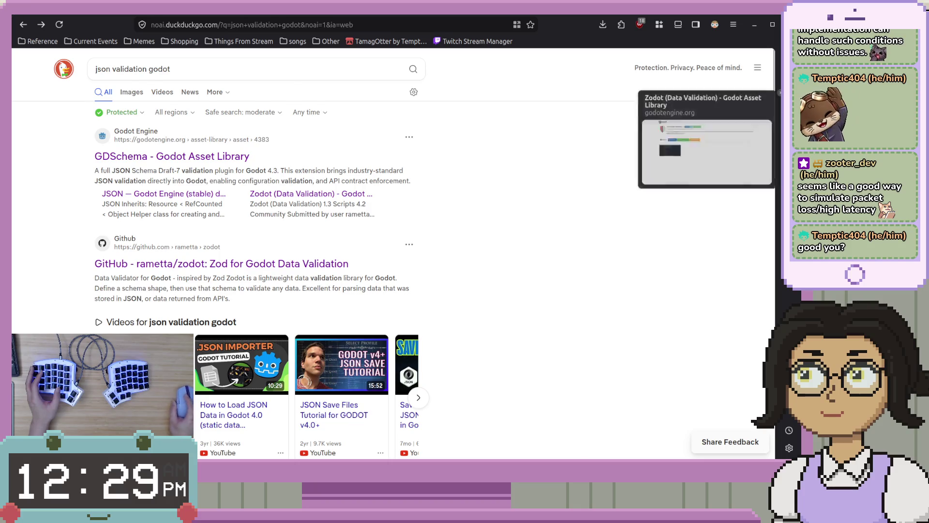
pyautogui.hotkey('ctrl', 'Tab')
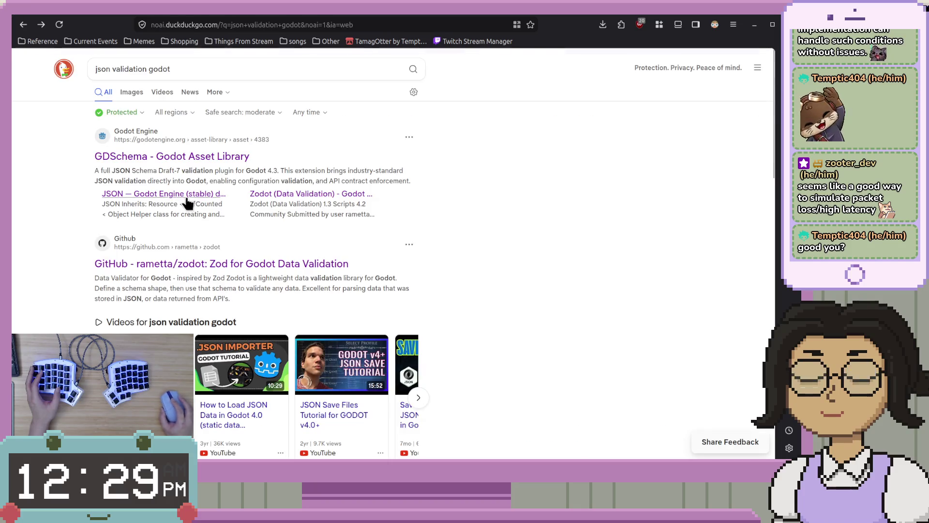
pyautogui.scroll(-8, 209, 269)
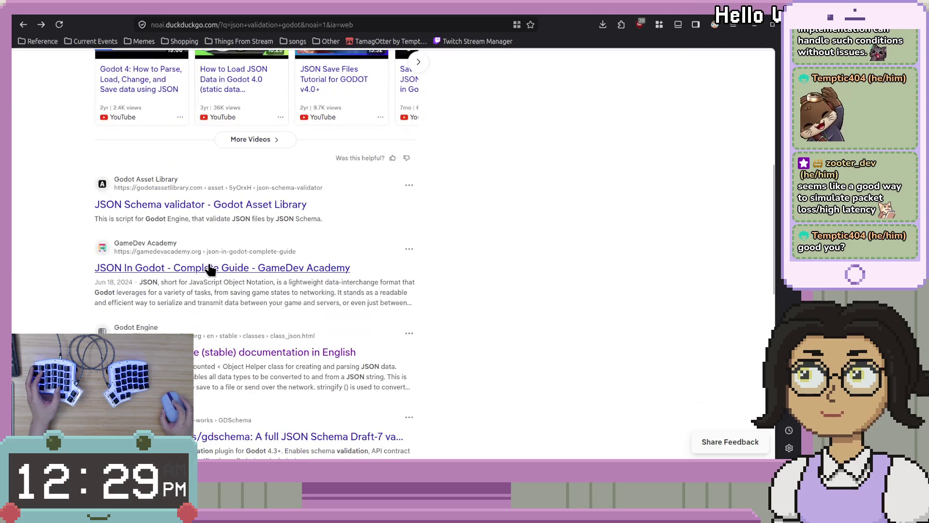
pyautogui.scroll(4, 208, 260)
pyautogui.scroll(4, 210, 257)
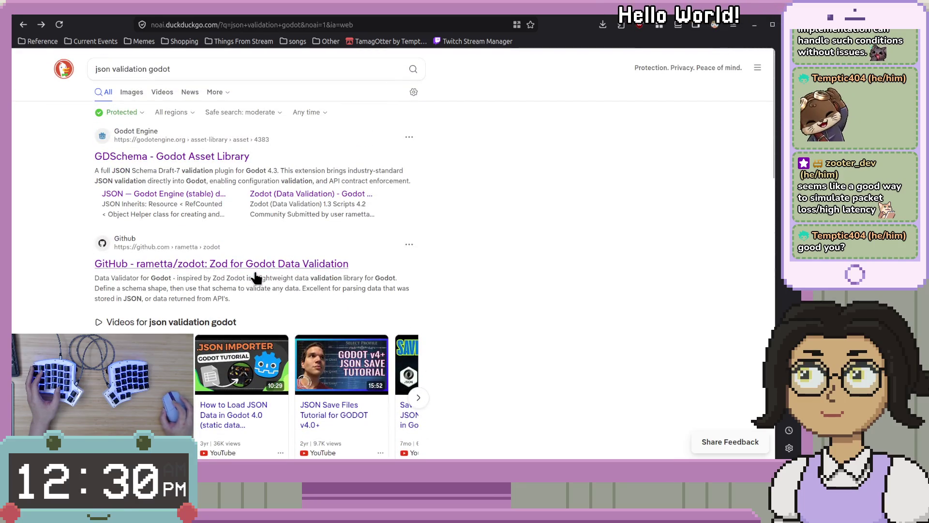
pyautogui.click(271, 265)
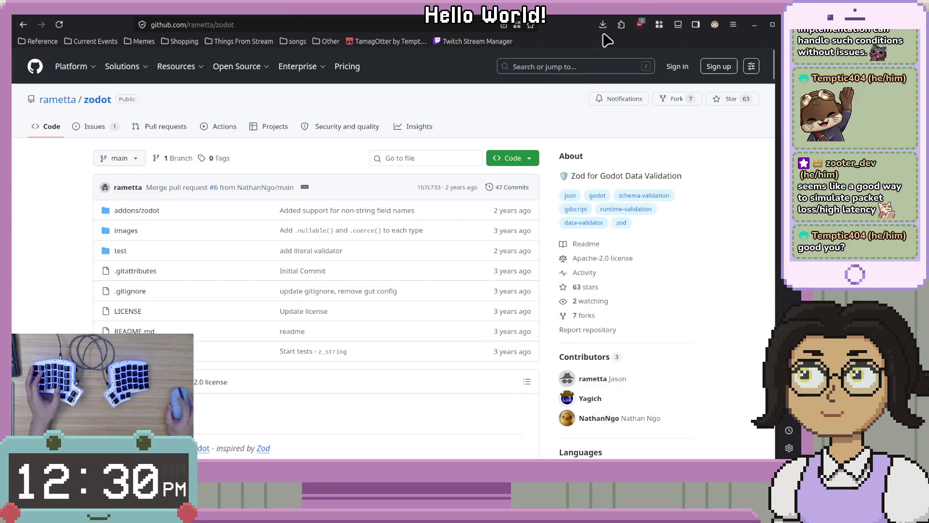
pyautogui.hotkey('ctrl', 'Tab')
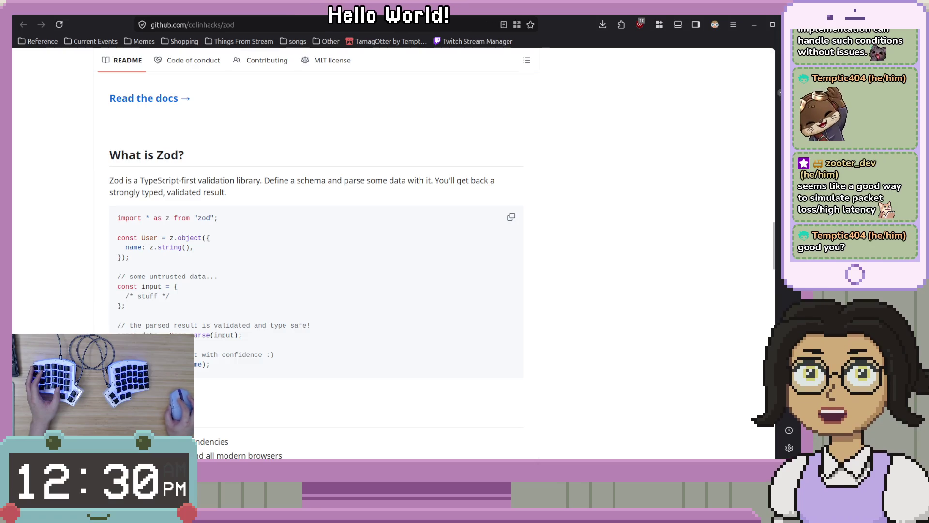
pyautogui.hotkey('alt', 'Tab')
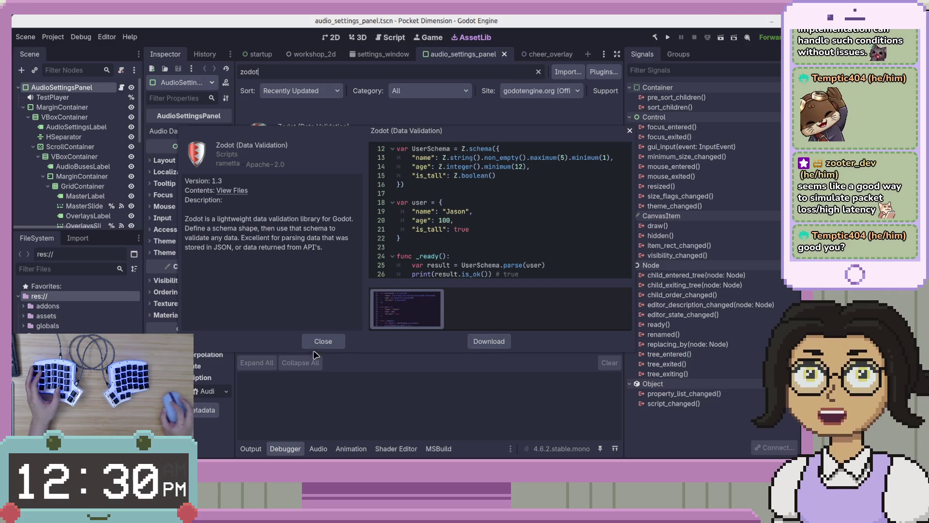
# Close the Zodot asset details and maximize the VS Code window.
pyautogui.click(324, 340)
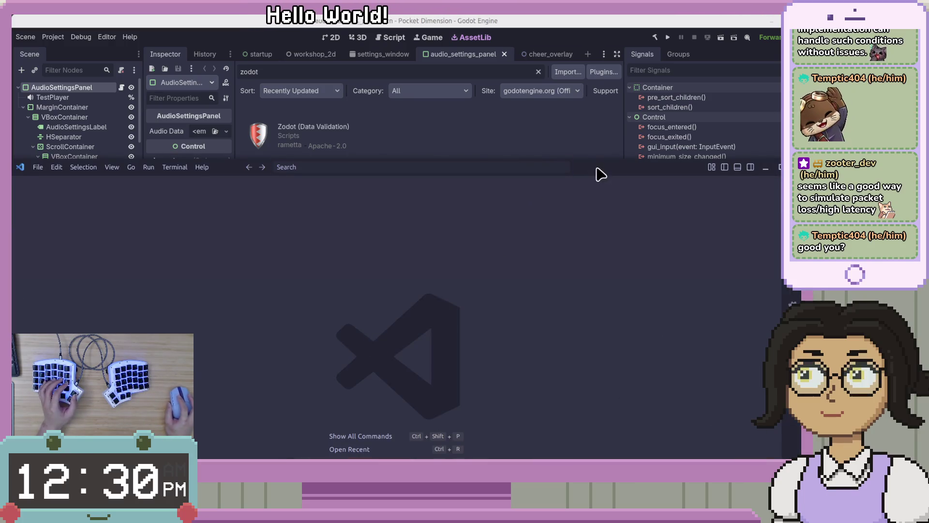
pyautogui.press('super+Up')
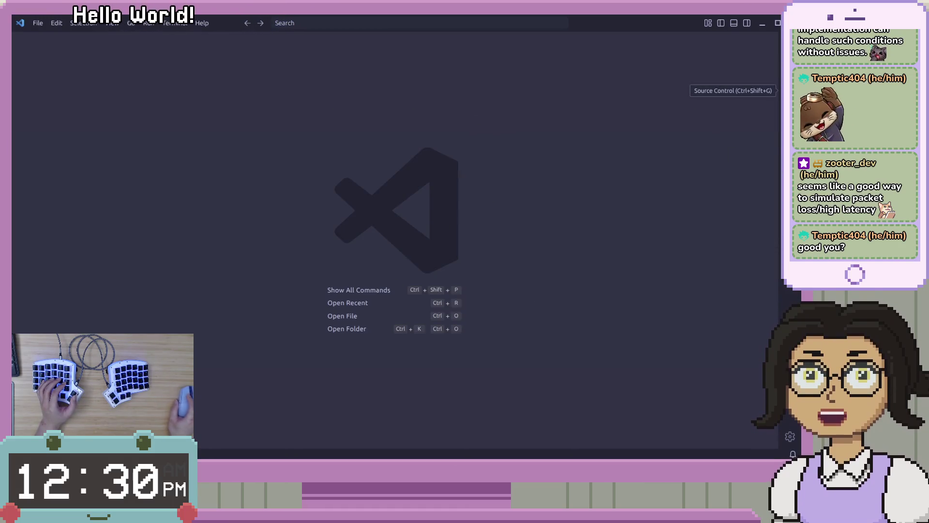
# Open the recent pocket-dimension project and list its 6 changed files in Source Control.
pyautogui.click(38, 23)
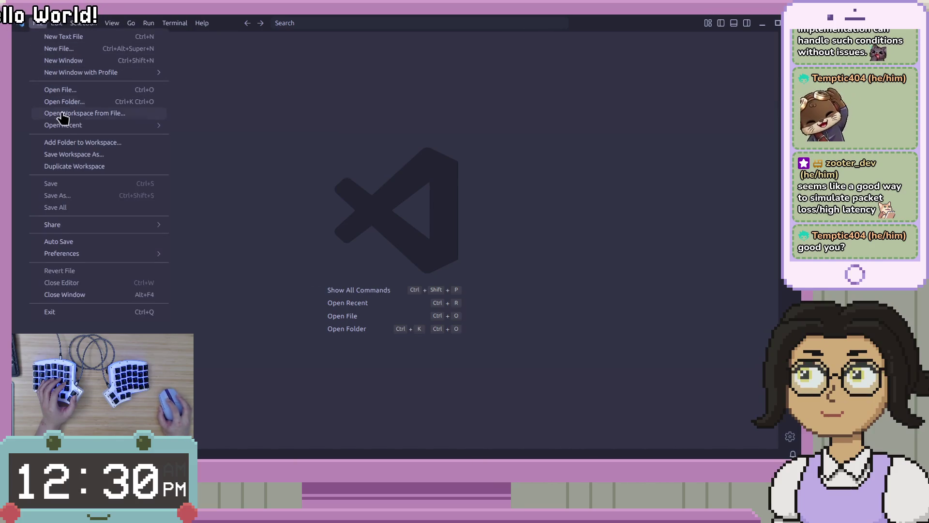
pyautogui.moveTo(100, 130)
pyautogui.click(268, 143)
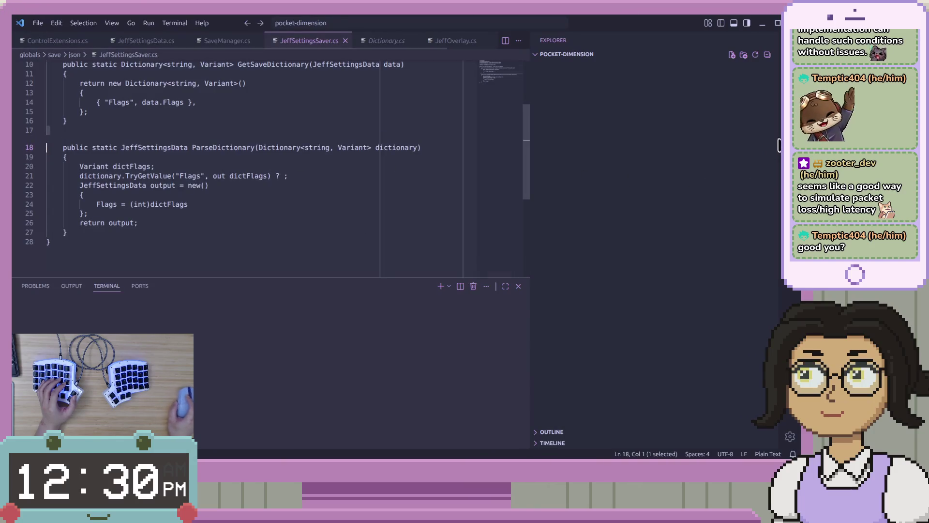
pyautogui.click(786, 91)
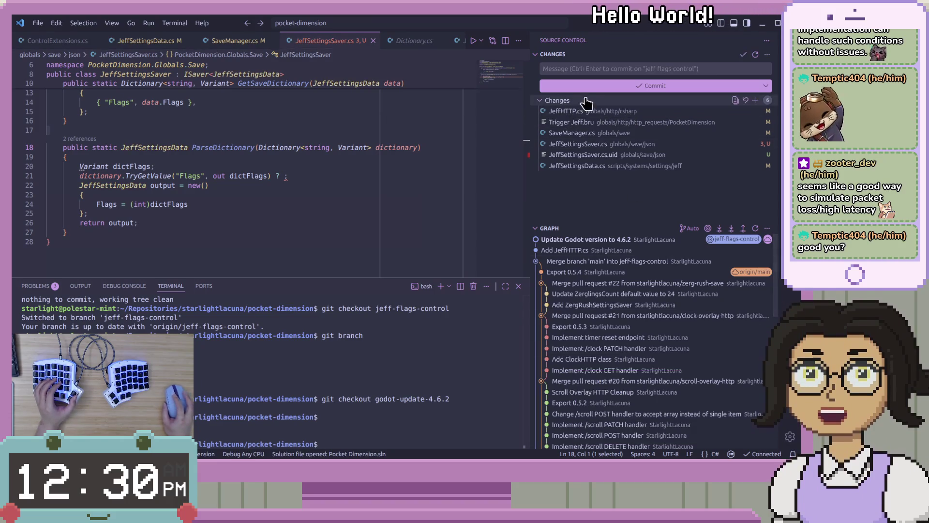
# Review the uncommitted changes in JeffHTTP.cs.
pyautogui.click(597, 113)
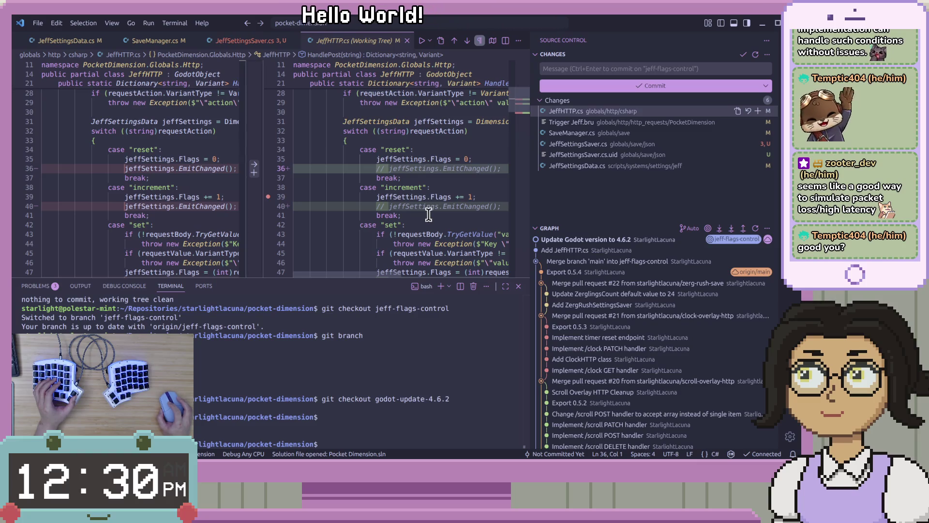
pyautogui.scroll(-5, 224, 205)
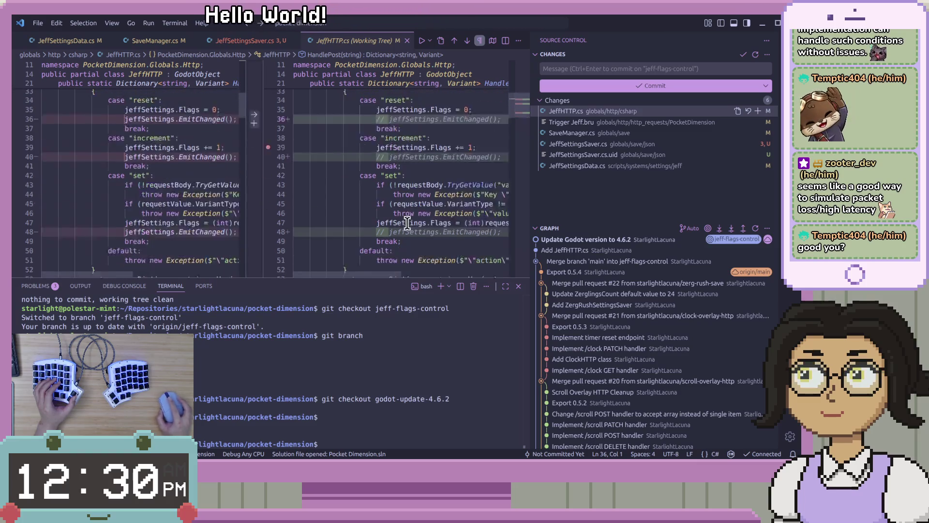
pyautogui.scroll(-2, 415, 218)
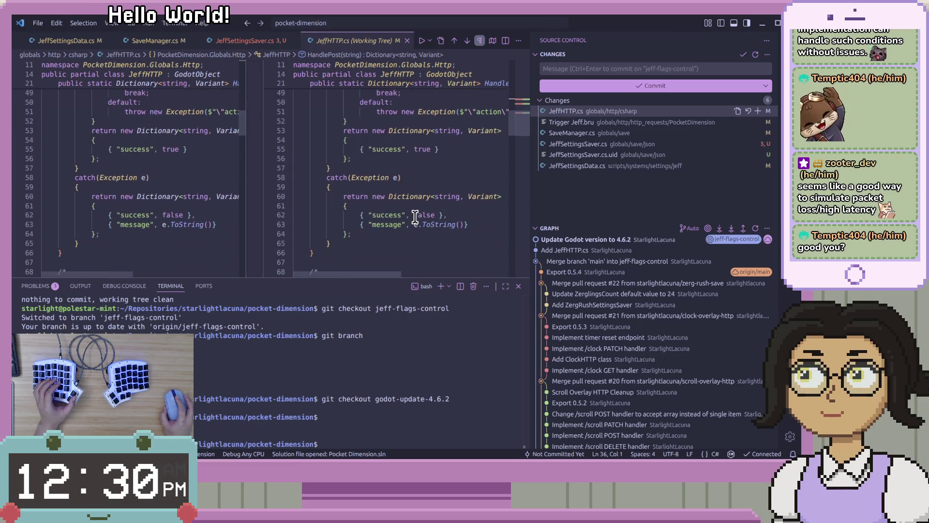
pyautogui.scroll(-6, 415, 217)
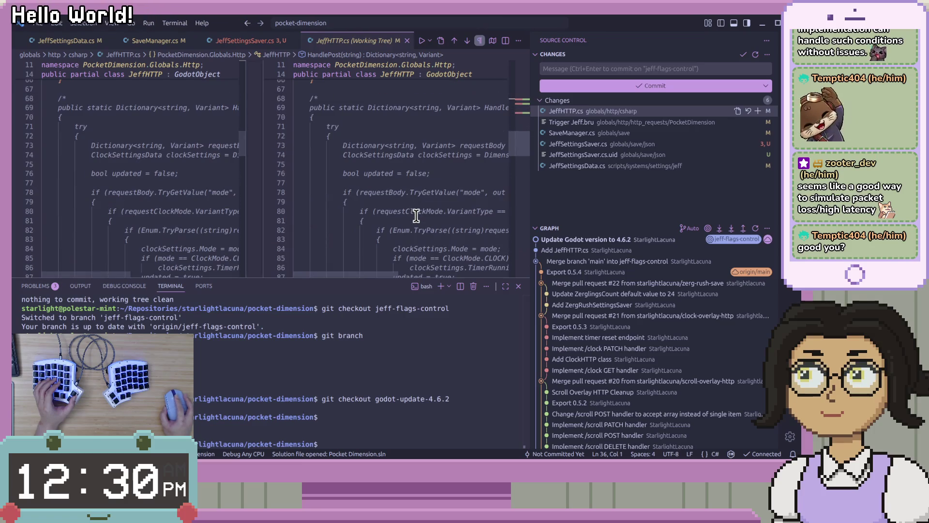
pyautogui.scroll(-4, 416, 216)
pyautogui.scroll(12, 519, 151)
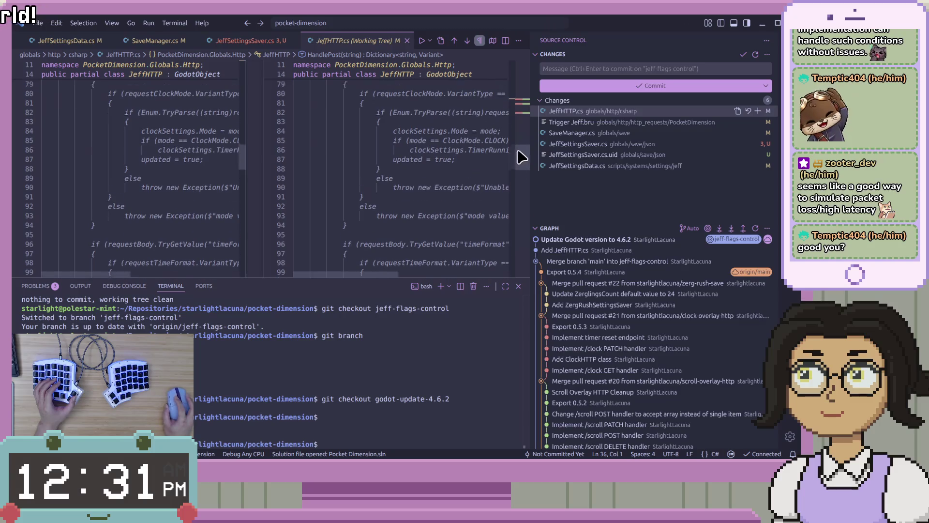
# Review the Trigger Jeff.bru and SaveManager.cs diffs, then open JeffSettingsSaver.cs.
pyautogui.click(574, 123)
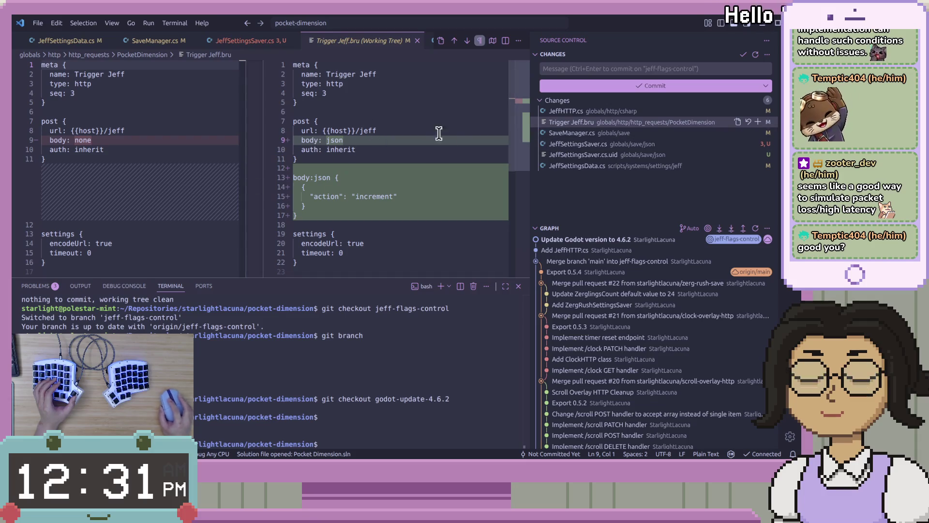
pyautogui.scroll(-1, 525, 129)
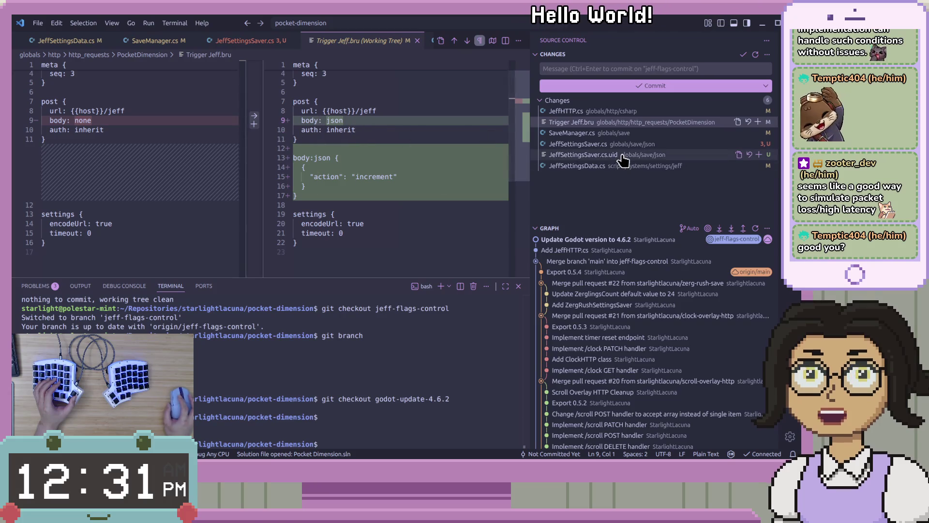
pyautogui.click(656, 135)
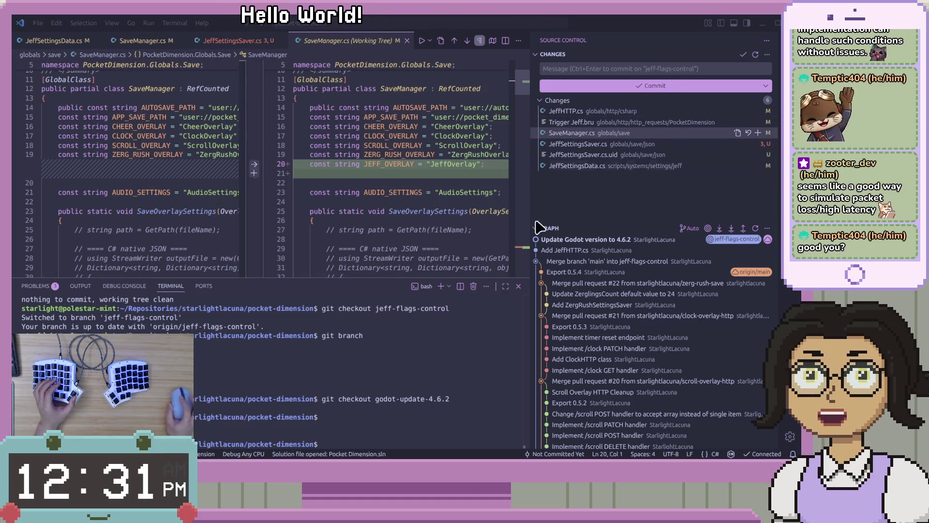
pyautogui.scroll(-6, 467, 211)
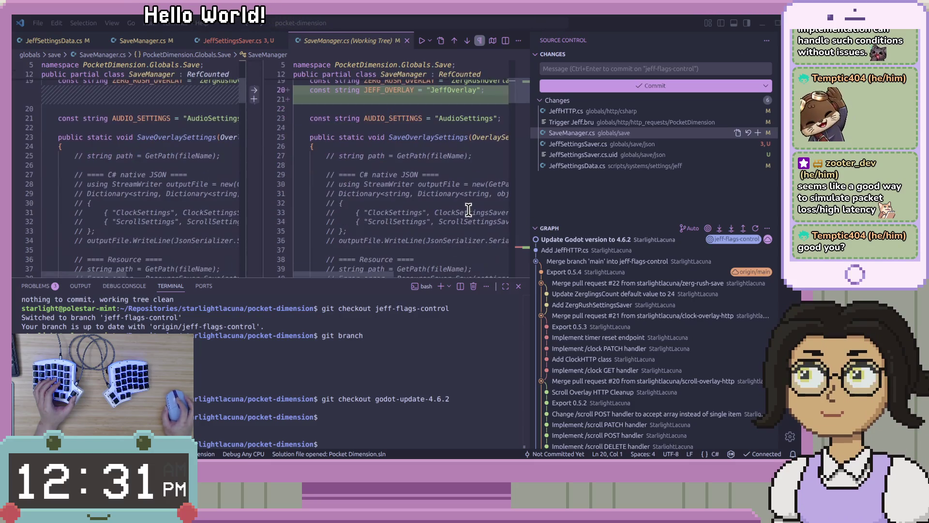
pyautogui.moveTo(516, 108); pyautogui.dragTo(516, 254)
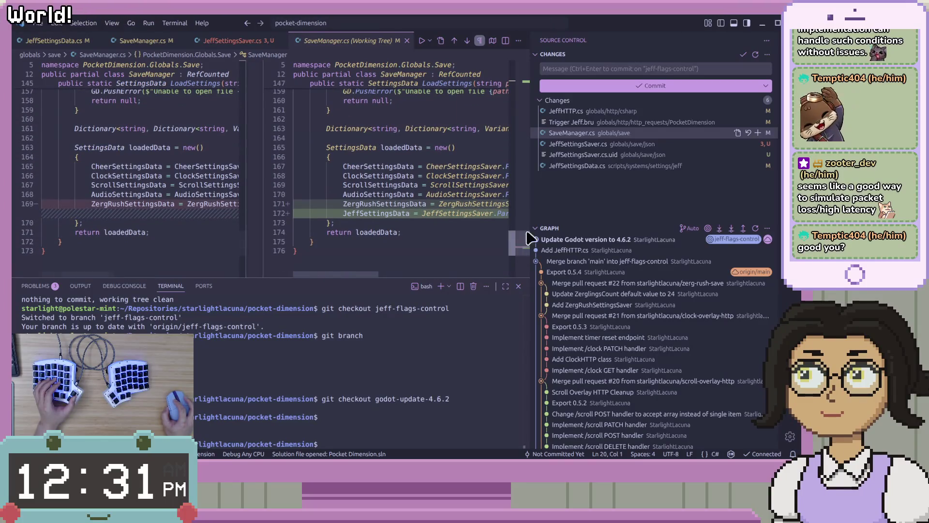
pyautogui.click(617, 145)
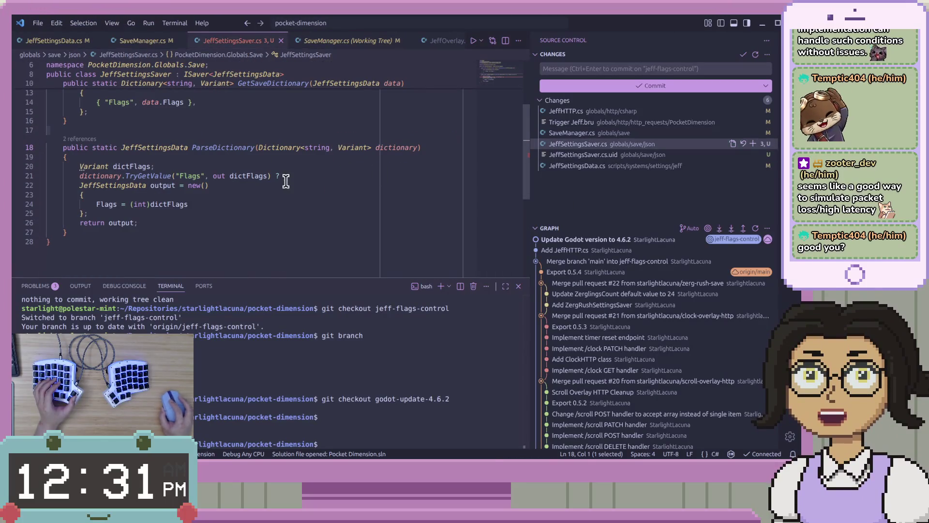
# Comment out the TryGetValue statement on line 21 of JeffSettingsSaver.cs.
pyautogui.click(317, 171)
pyautogui.click(317, 173)
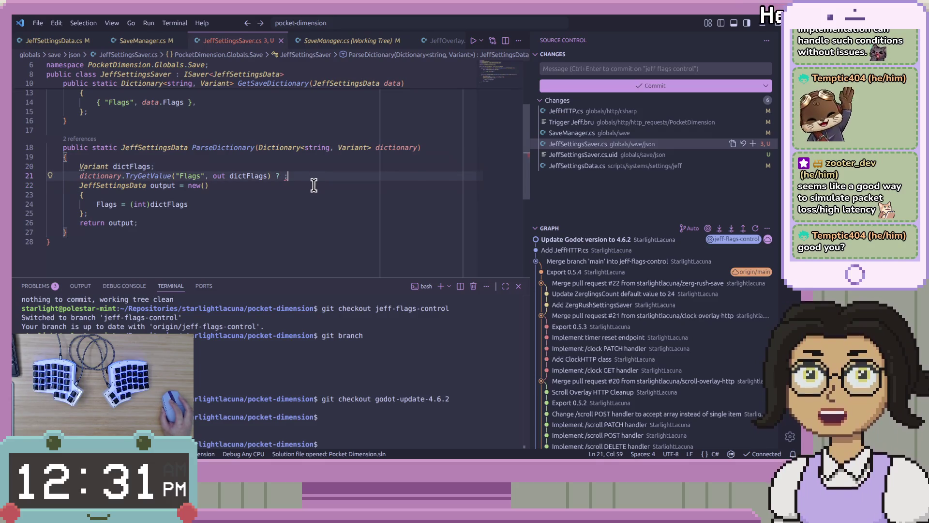
pyautogui.click(314, 185)
pyautogui.moveTo(315, 177); pyautogui.dragTo(49, 179)
pyautogui.click(257, 200)
pyautogui.click(342, 176)
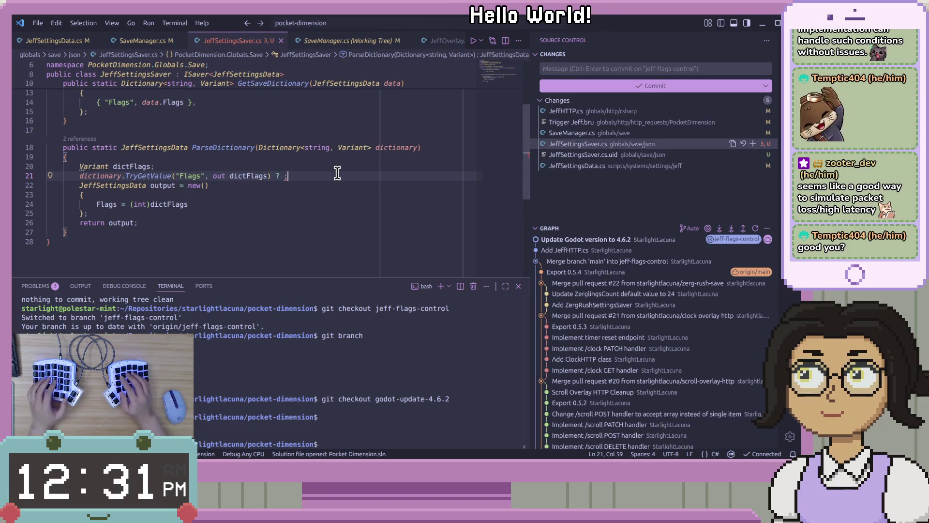
pyautogui.hotkey('shift', 'Up')
pyautogui.press('Right')
pyautogui.hotkey('ctrl', '/')
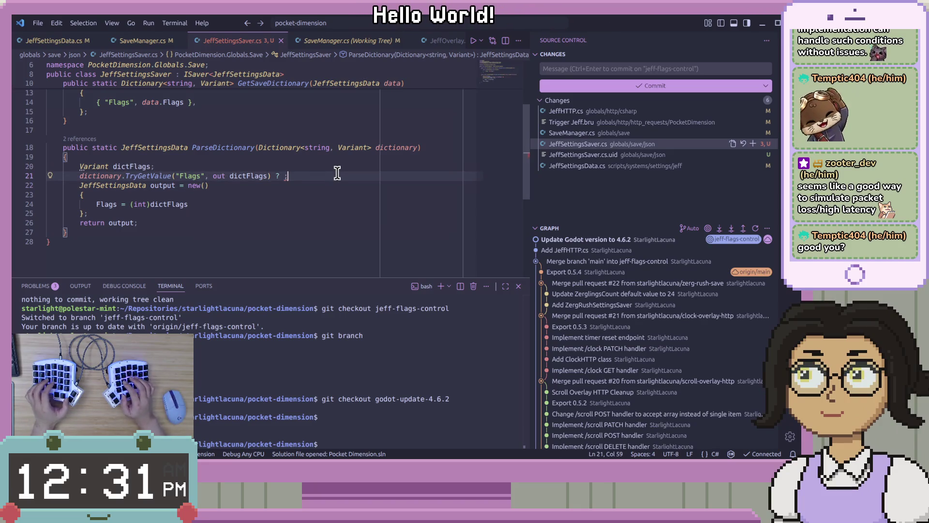
# Comment out the Flags assignment on line 24 in ParseDictionary.
pyautogui.press('Down')
pyautogui.press('Down')
pyautogui.press('Down')
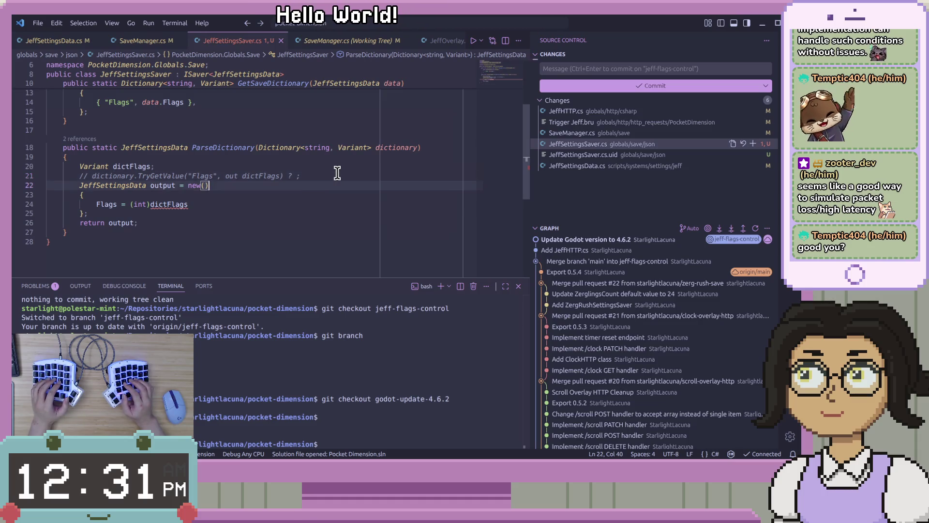
pyautogui.hotkey('ctrl', '/')
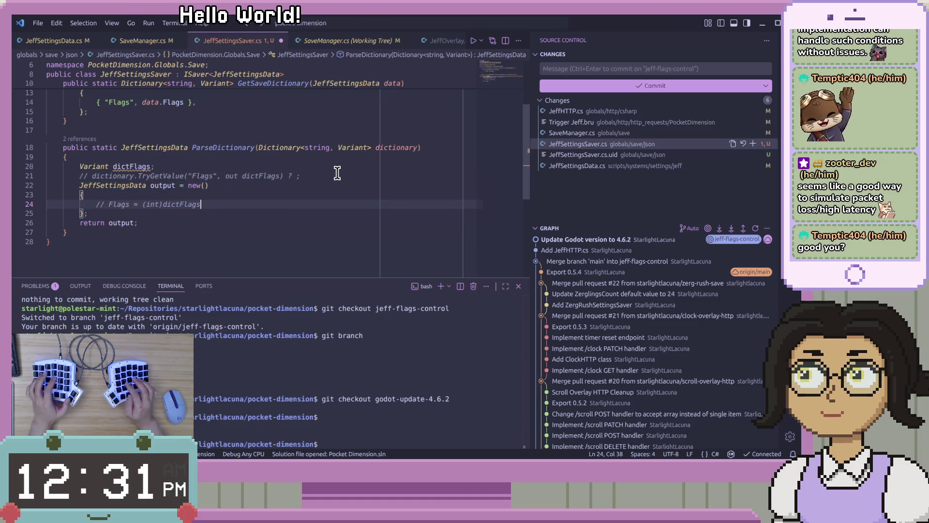
pyautogui.press('Down')
pyautogui.press('Down')
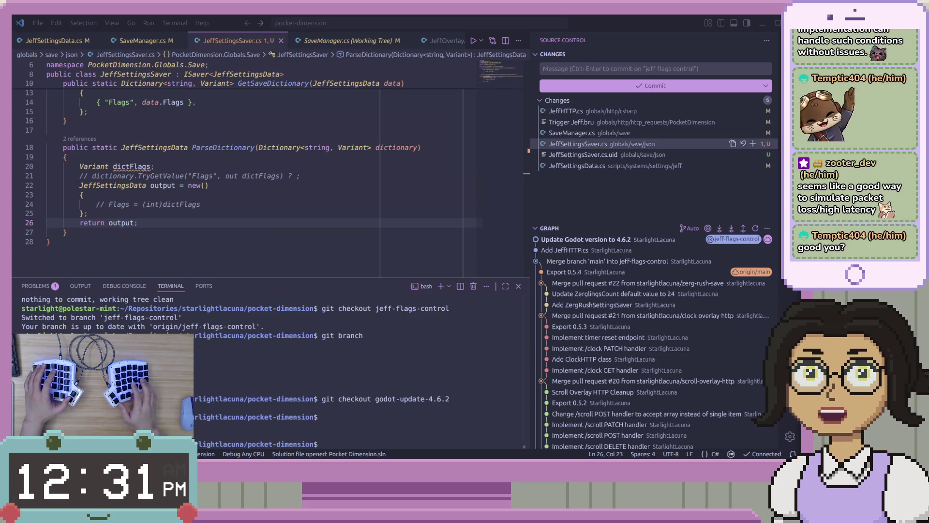
pyautogui.hotkey('alt', 'Tab')
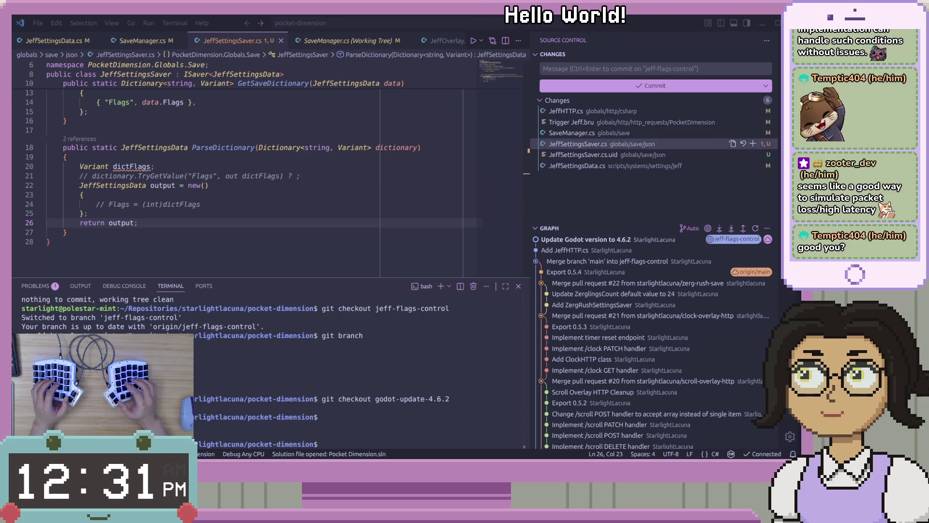
pyautogui.click(466, 241)
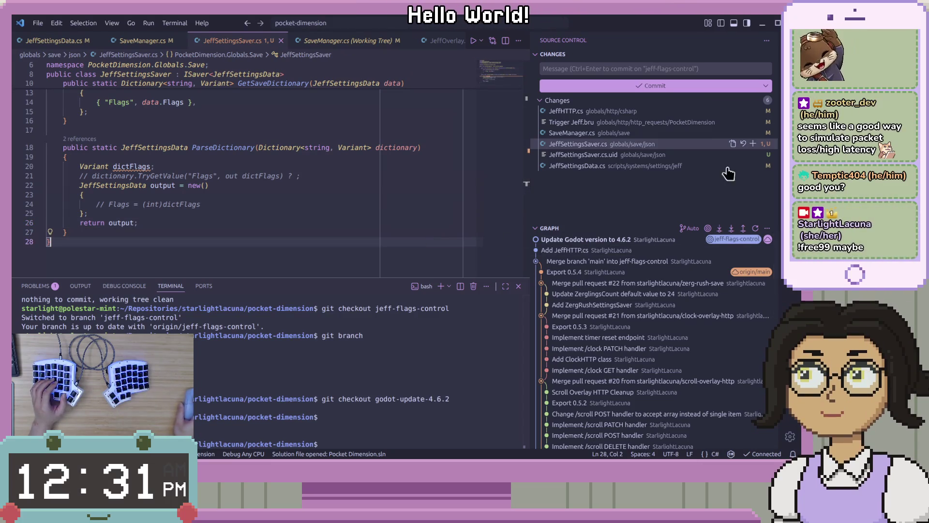
# View the JeffSettingsData.cs changes from the Source Control list.
pyautogui.click(336, 224)
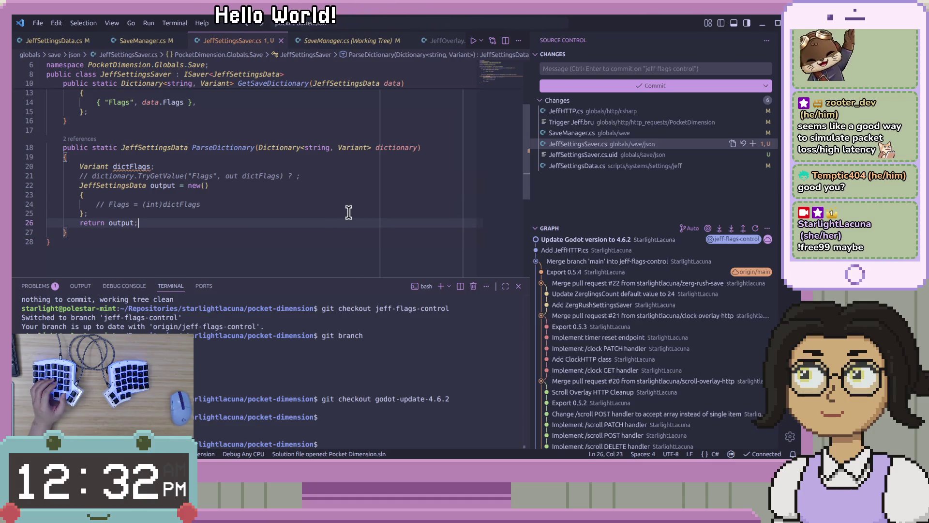
pyautogui.click(208, 175)
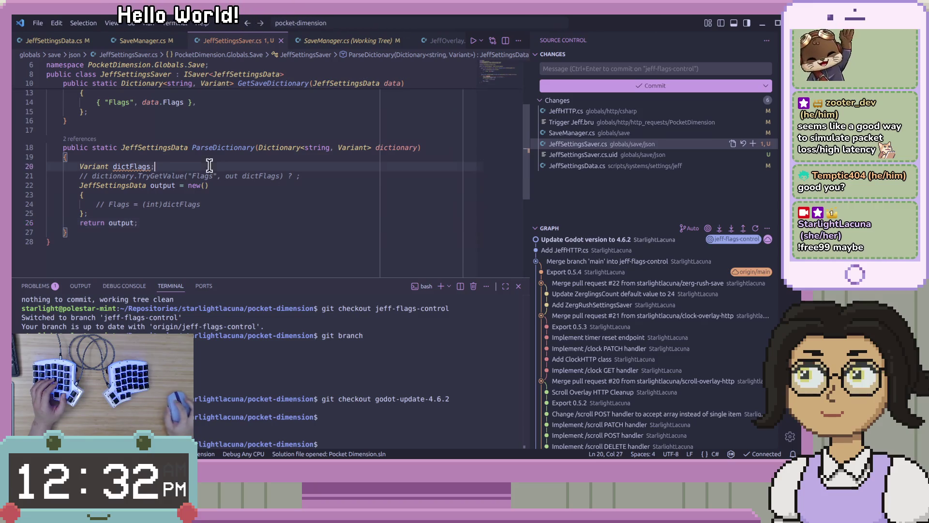
pyautogui.click(313, 186)
pyautogui.click(646, 154)
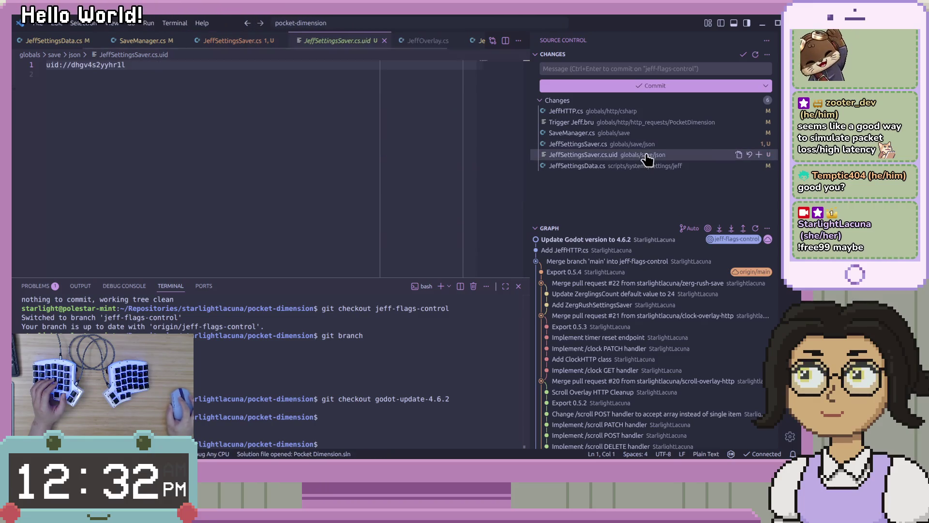
pyautogui.click(647, 167)
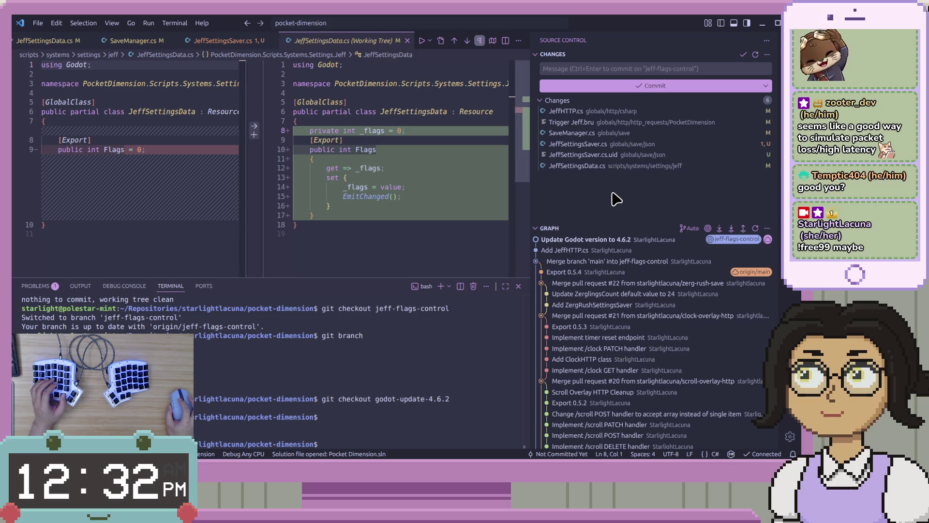
# Look through the SaveManager.cs and Trigger Jeff.bru changes, then open the JeffHTTP.cs diff.
pyautogui.click(621, 145)
pyautogui.click(620, 134)
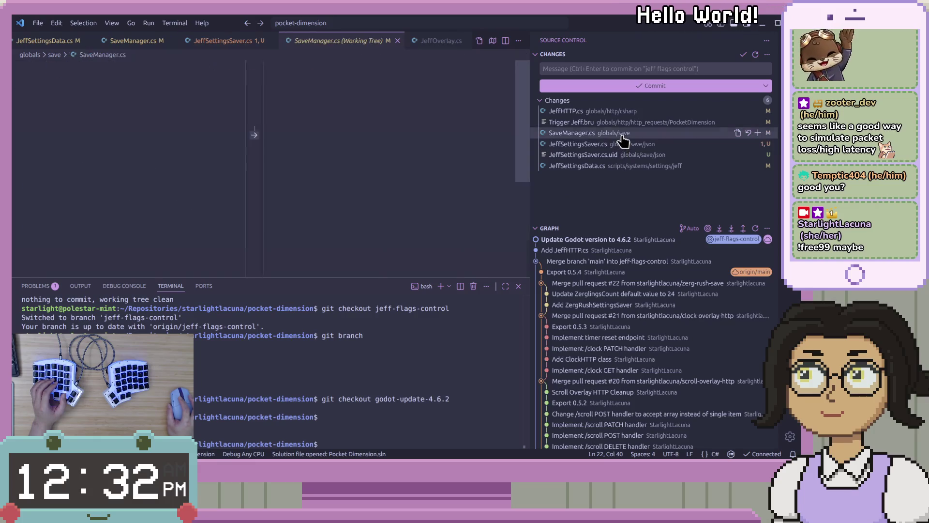
pyautogui.click(626, 112)
pyautogui.click(626, 122)
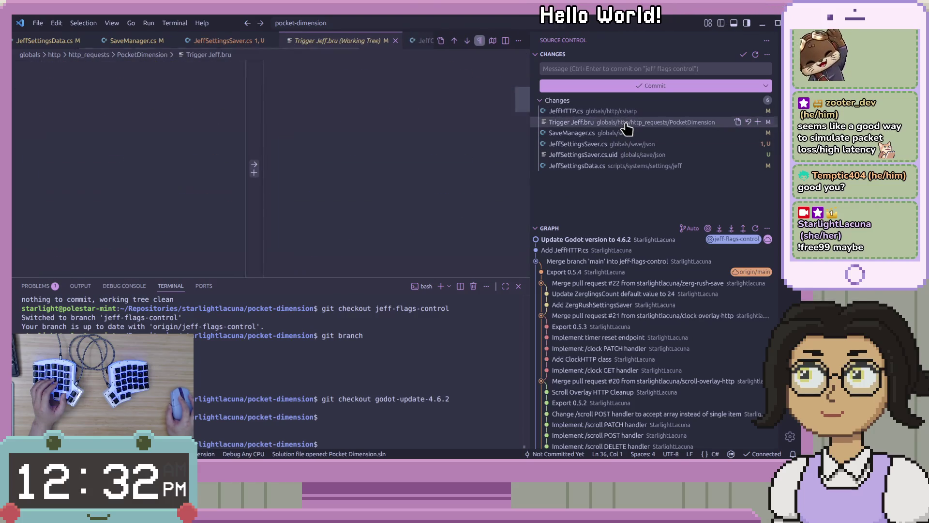
pyautogui.click(625, 113)
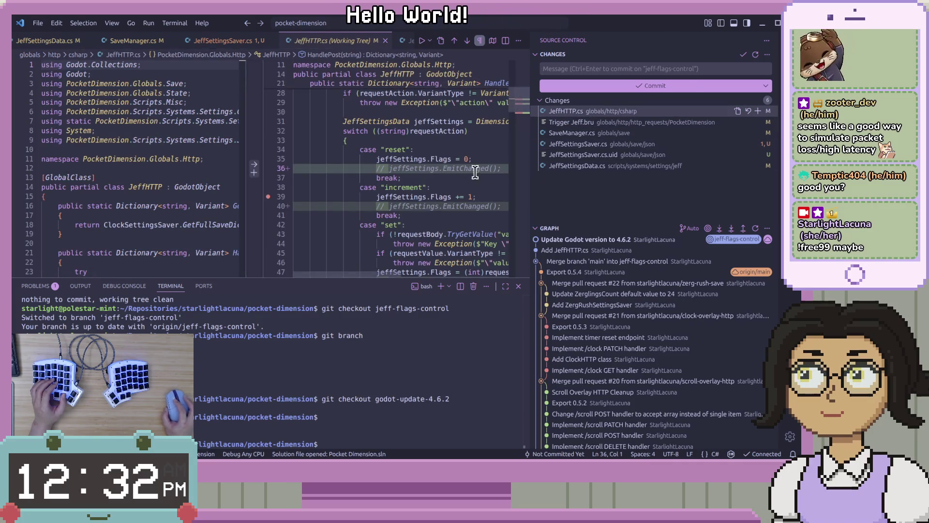
pyautogui.click(638, 68)
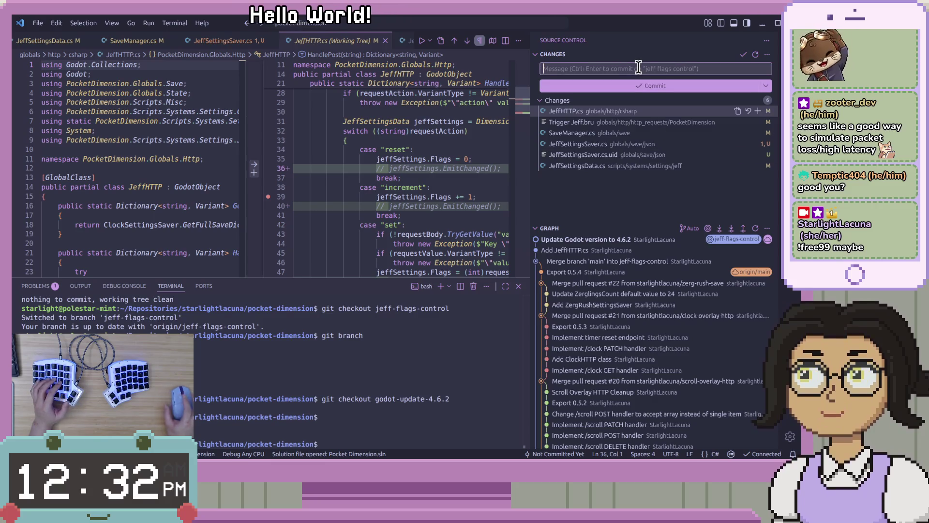
# Stage all six changed files and commit them with the message 'Safety commit'.
pyautogui.write('g')
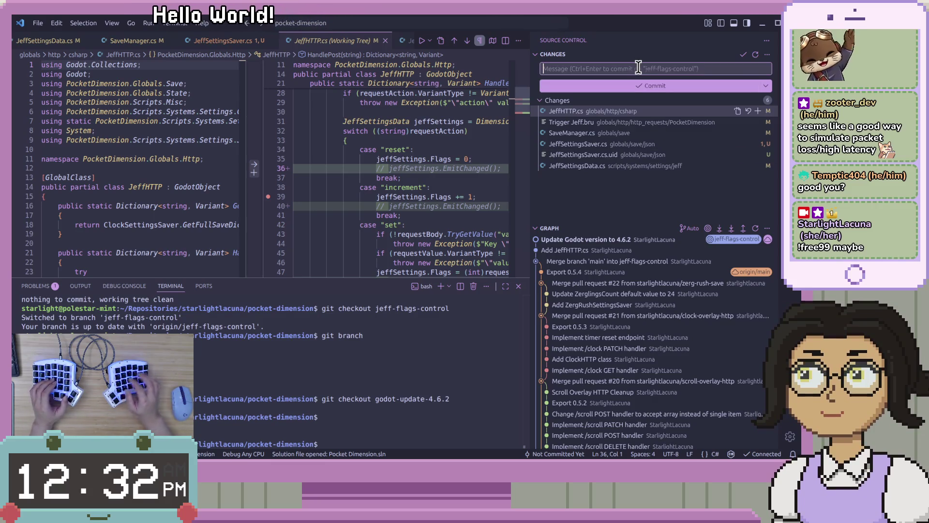
pyautogui.press('BackSpace')
pyautogui.write('Jeff')
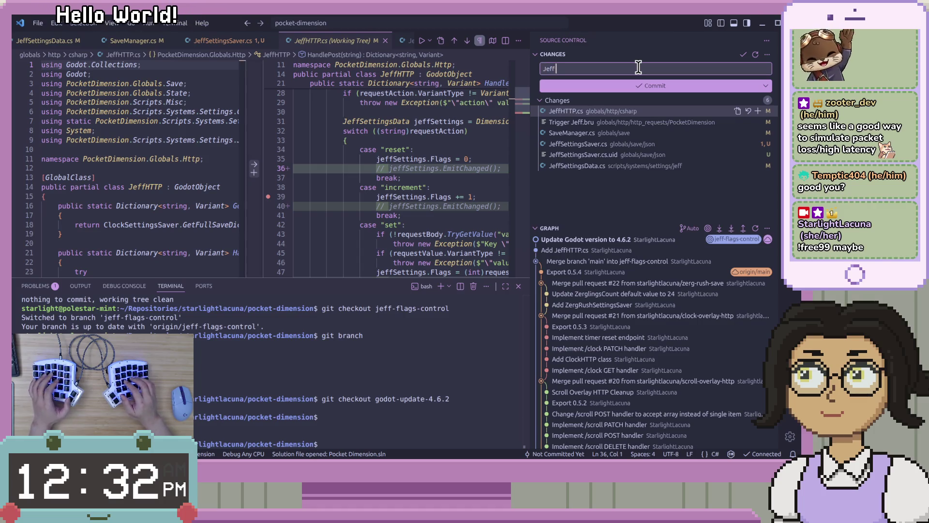
pyautogui.hotkey('ctrl', 'Return')
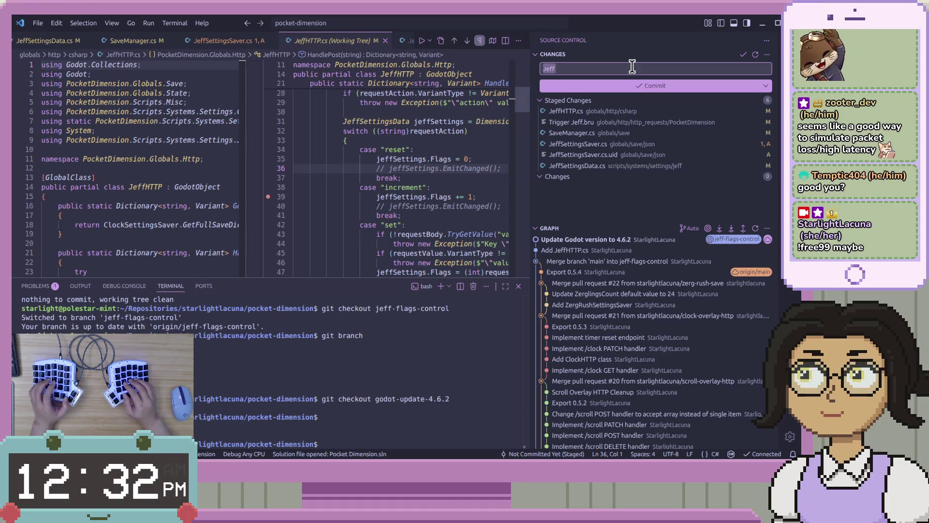
pyautogui.write('Saf')
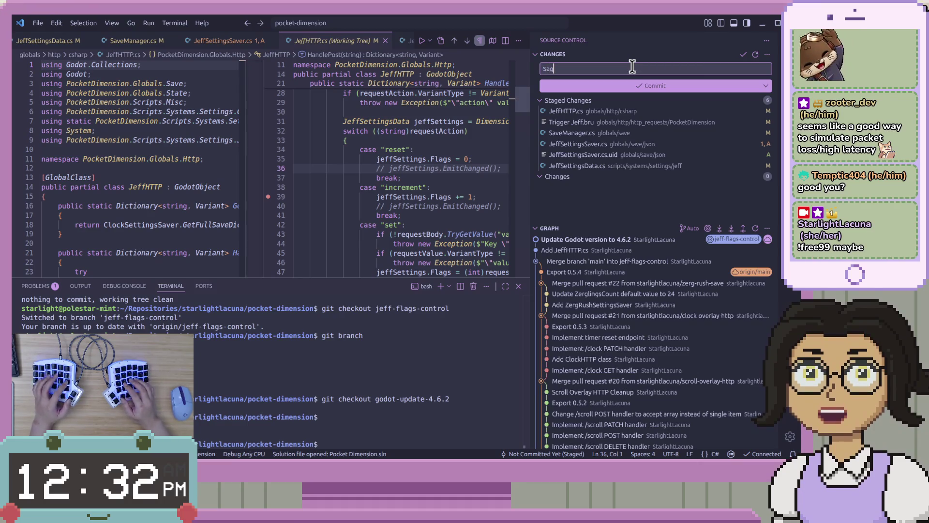
pyautogui.write('e')
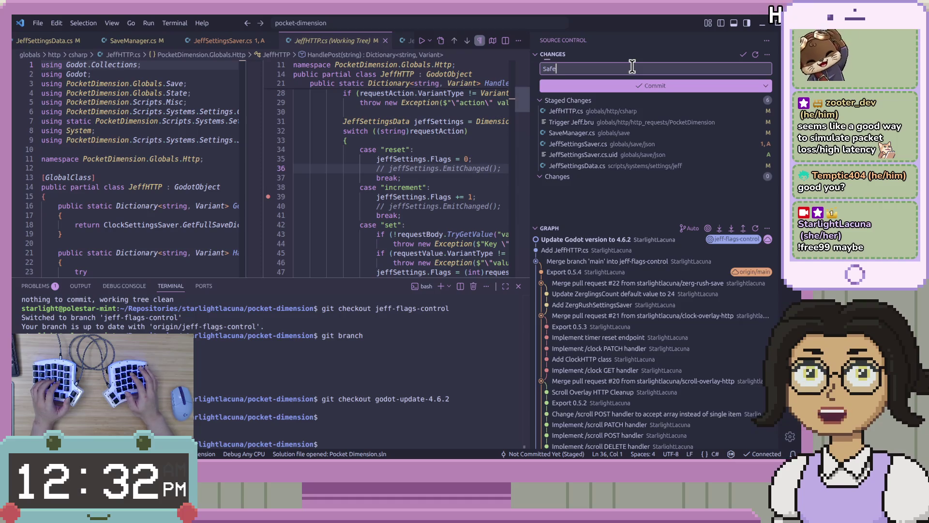
pyautogui.write('ty com')
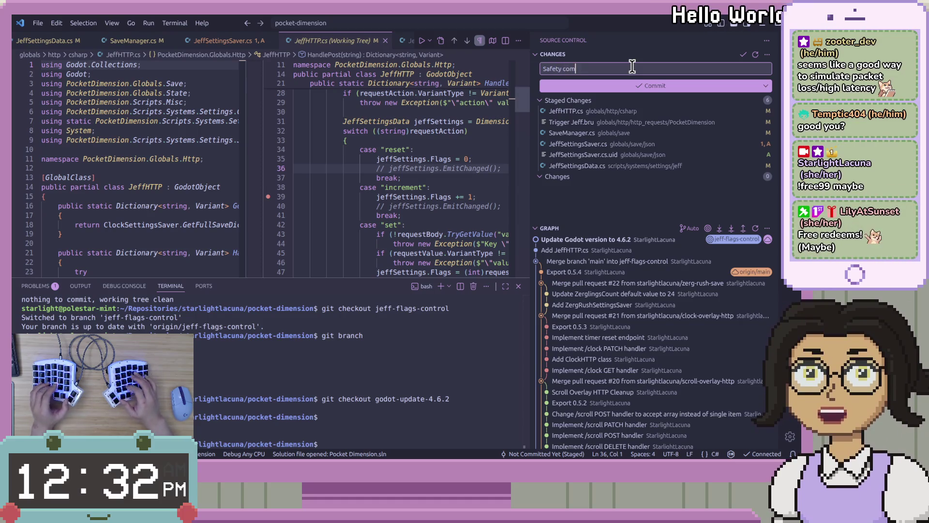
pyautogui.write('mit')
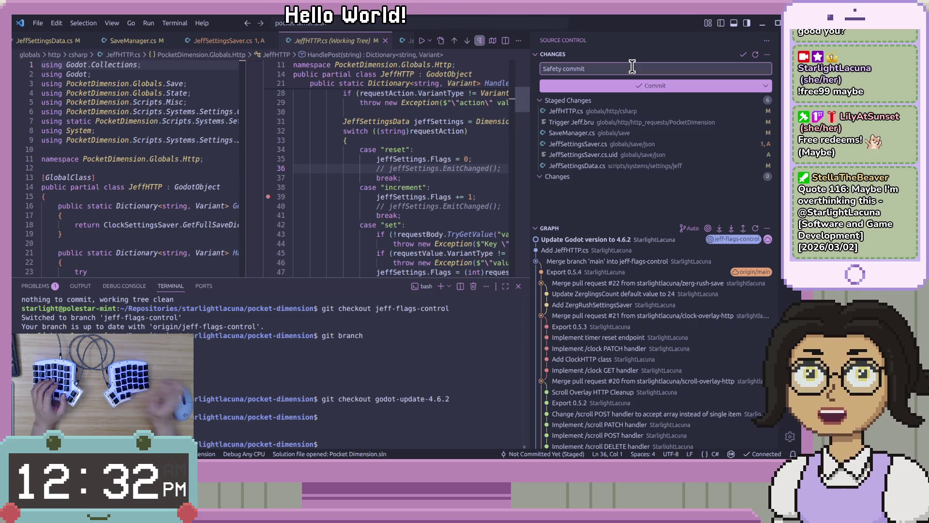
pyautogui.click(625, 69)
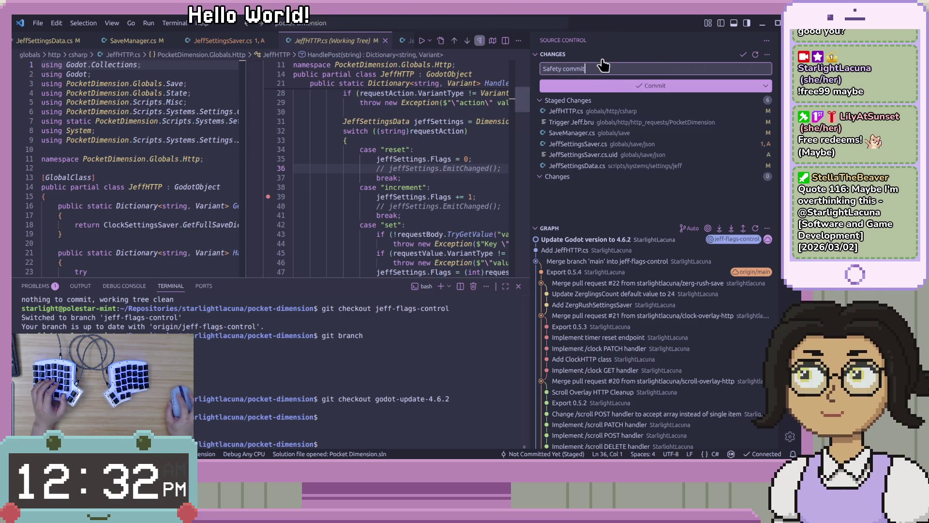
pyautogui.click(609, 88)
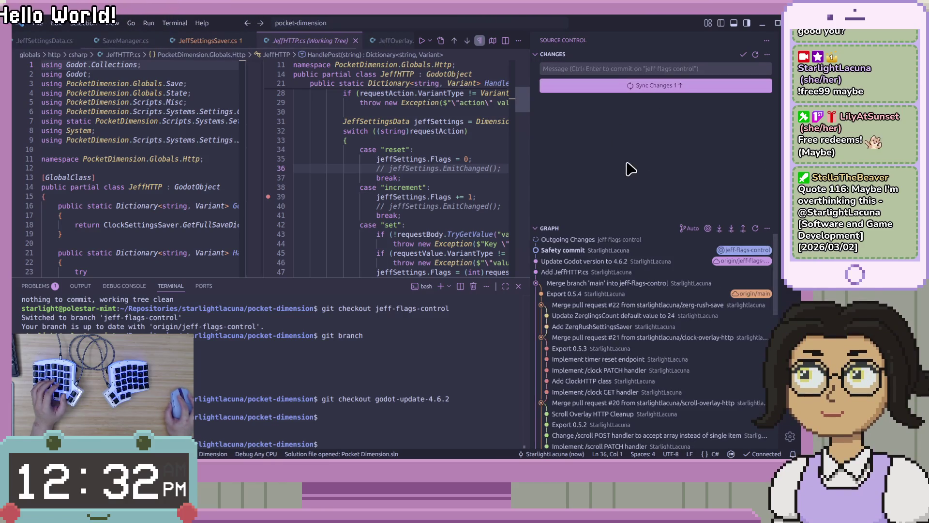
# Recheck the edited lines in JeffSettingsSaver.cs, then go to Godot's zodot AssetLib search.
pyautogui.click(187, 25)
pyautogui.click(207, 40)
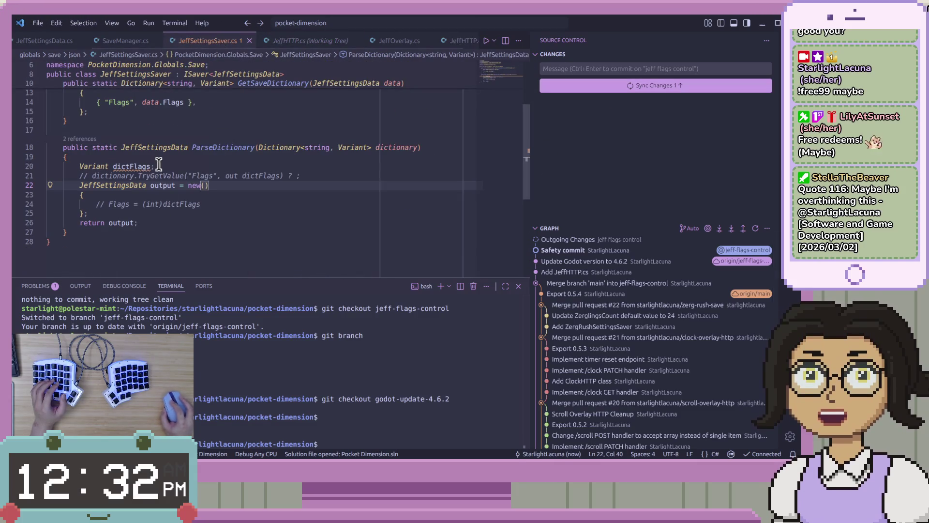
pyautogui.click(159, 166)
pyautogui.click(315, 223)
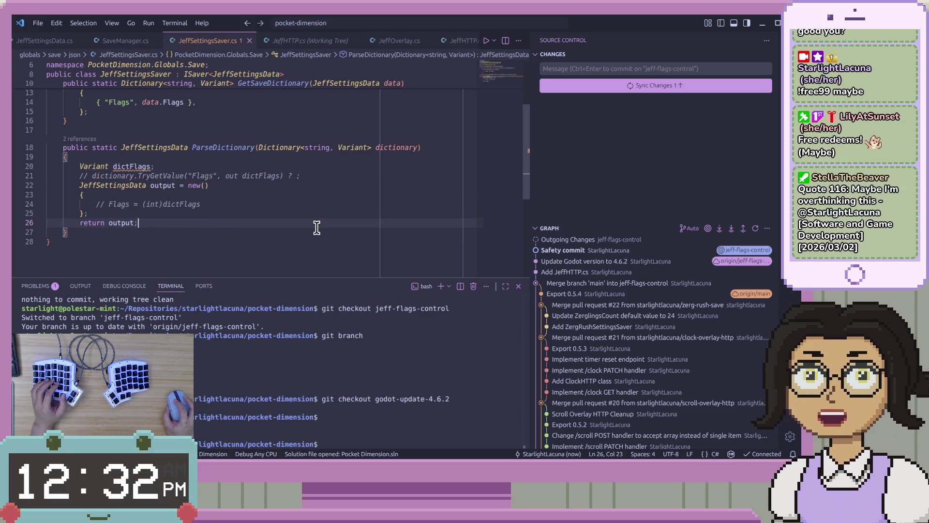
pyautogui.click(342, 207)
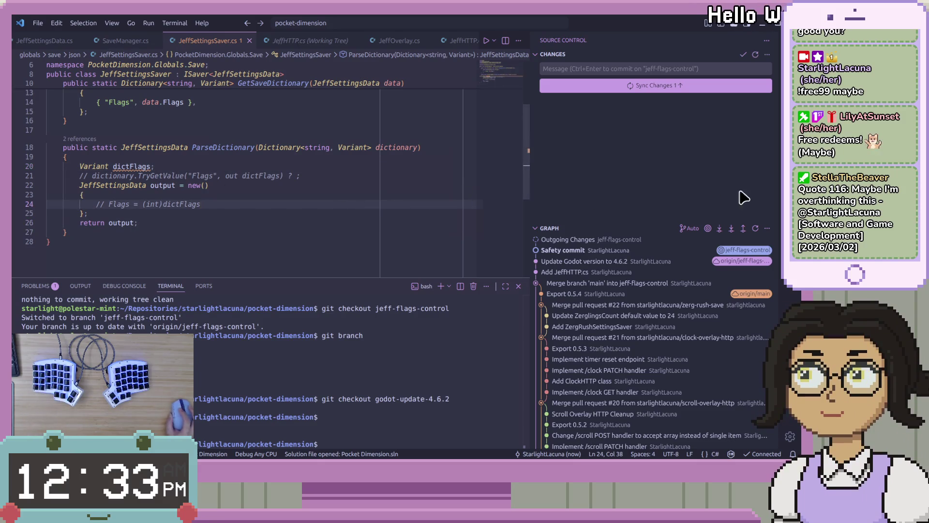
pyautogui.hotkey('alt', 'Tab')
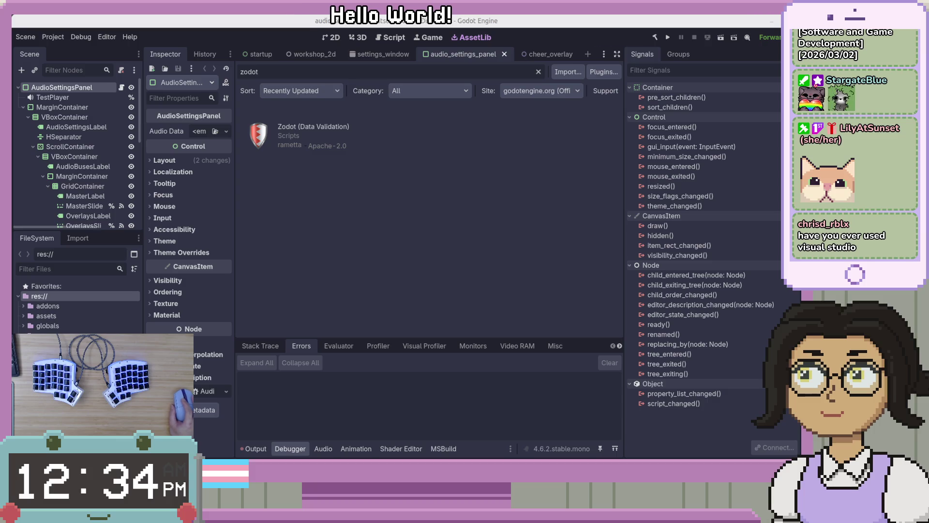
# Switch from the Godot editor back to Visual Studio Code.
pyautogui.hotkey('alt', 'Tab')
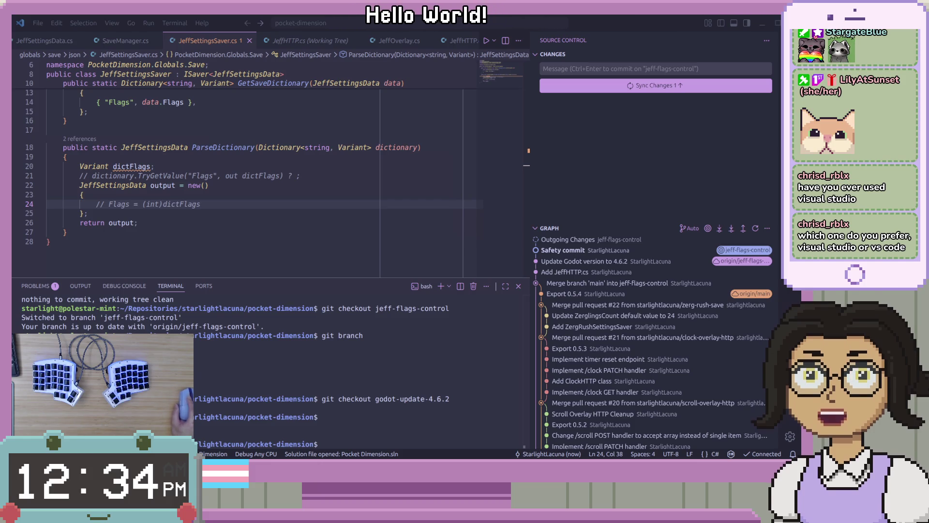
# Narrow VS Code, place the YouTube browser to its right, and bring up the Zod README.
pyautogui.moveTo(928, 145)
pyautogui.mouseDown()
pyautogui.moveTo(612, 153)
pyautogui.moveTo(582, 115)
pyautogui.mouseUp()
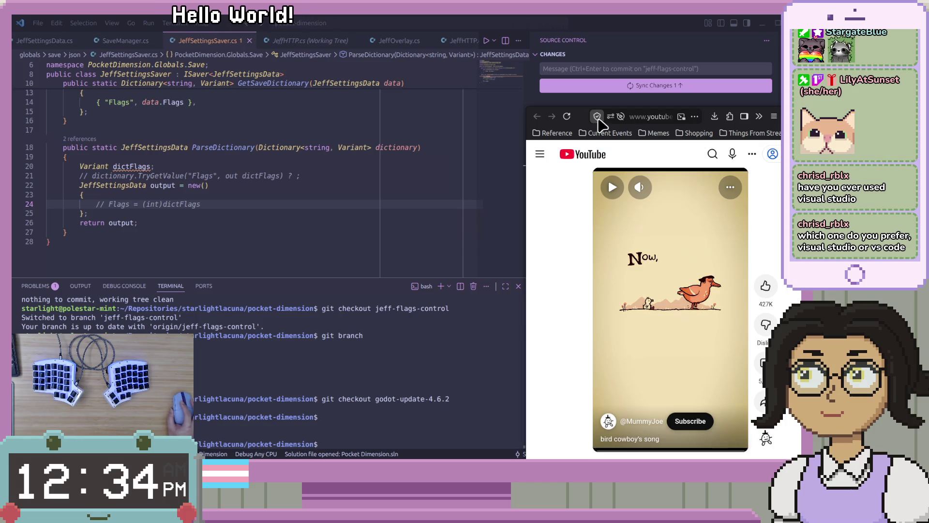
pyautogui.click(637, 87)
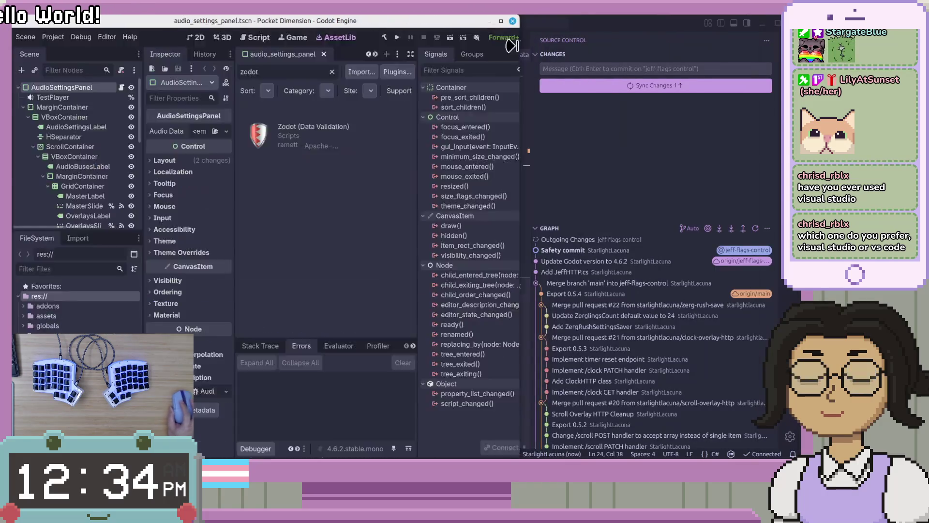
pyautogui.moveTo(778, 51)
pyautogui.mouseDown()
pyautogui.moveTo(516, 50)
pyautogui.moveTo(532, 51)
pyautogui.mouseUp()
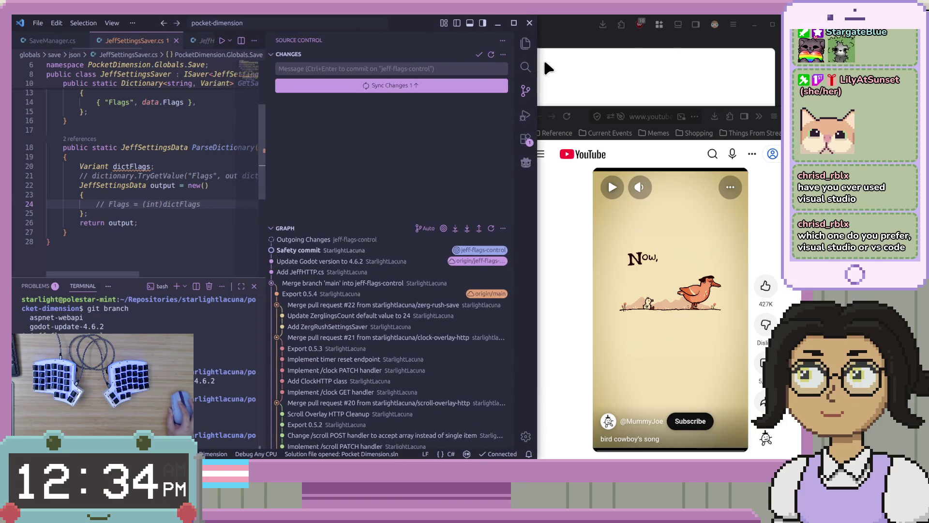
pyautogui.click(546, 211)
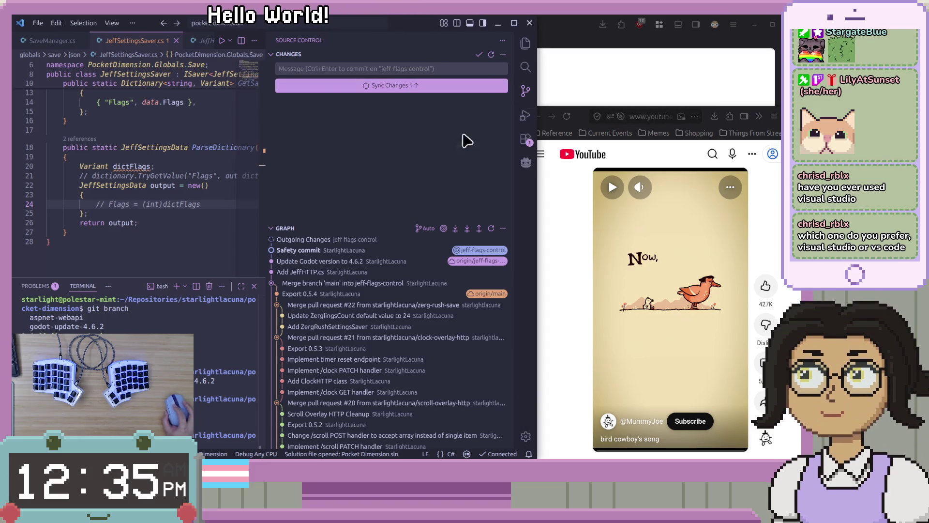
pyautogui.click(542, 77)
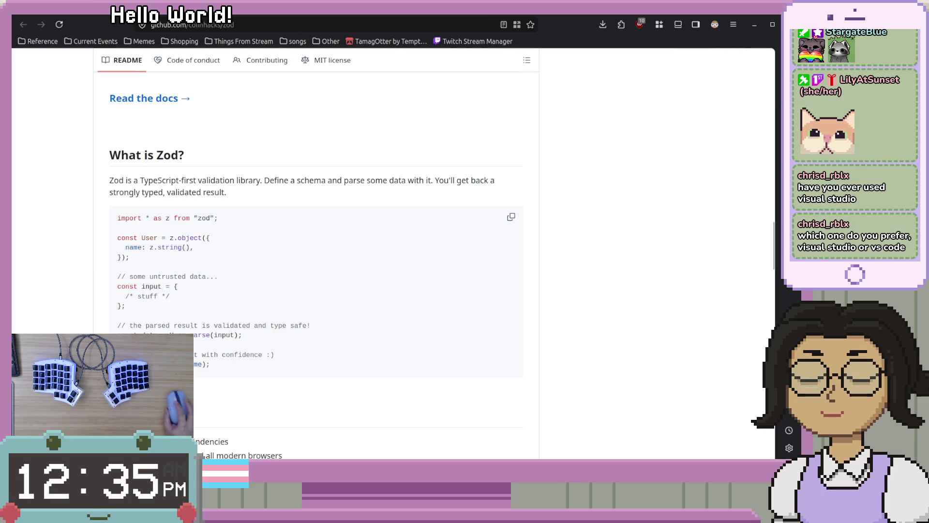
# Widen the Godot editor window, leaving the YouTube window overlapping its right side.
pyautogui.hotkey('alt', 'Tab')
pyautogui.hotkey('alt', 'Tab')
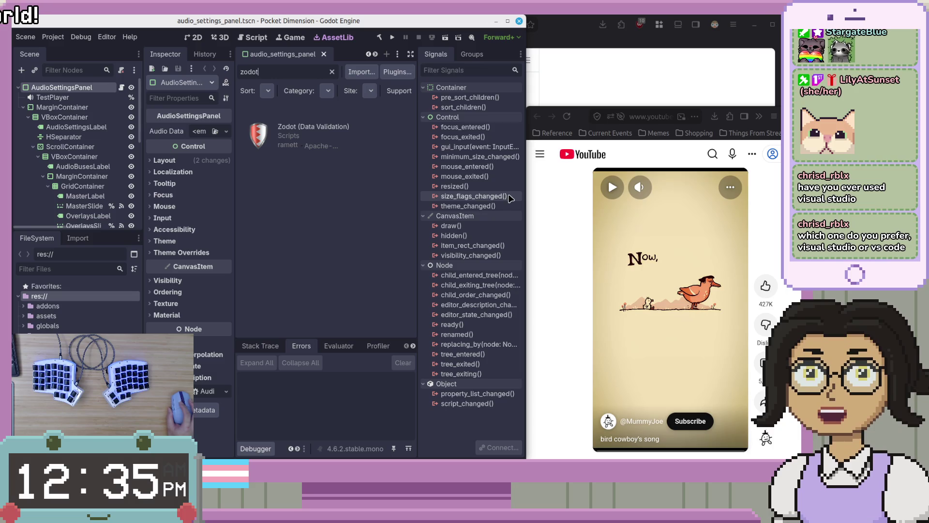
pyautogui.moveTo(522, 170); pyautogui.dragTo(582, 168)
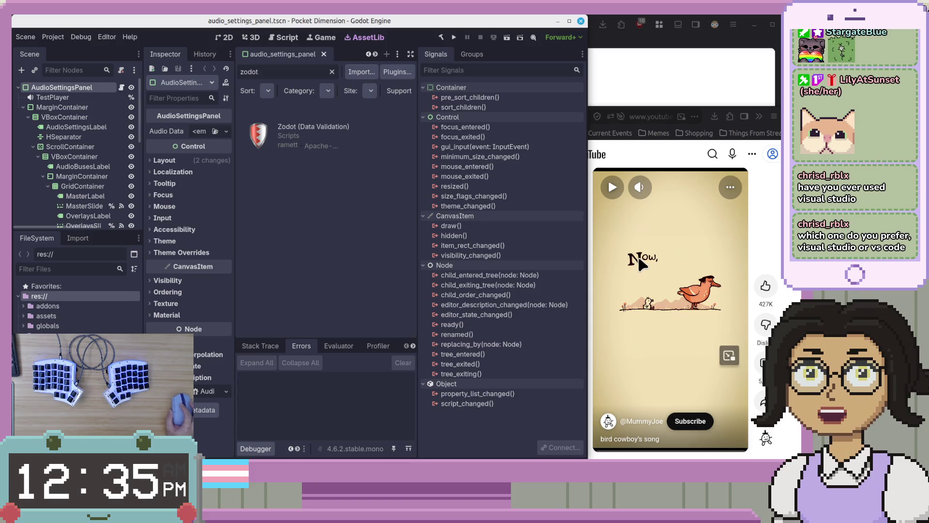
pyautogui.click(646, 145)
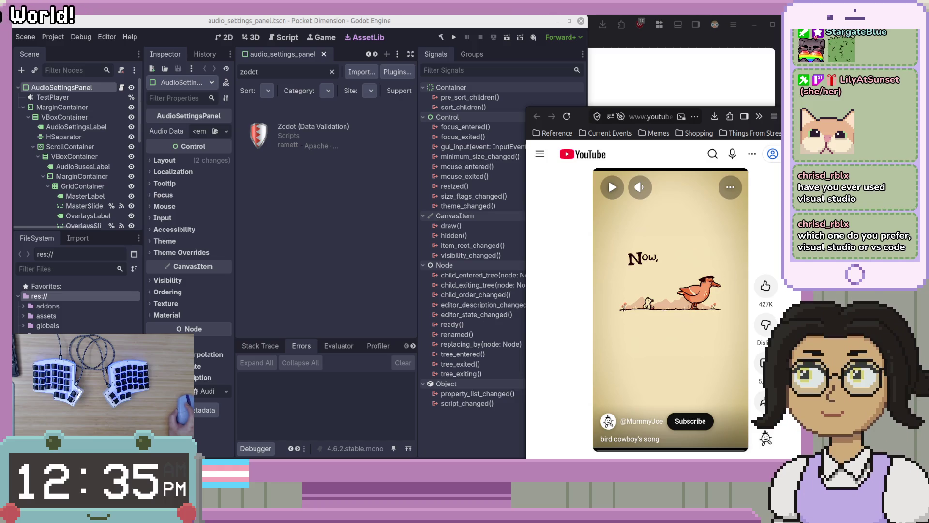
pyautogui.hotkey('alt', 'Tab')
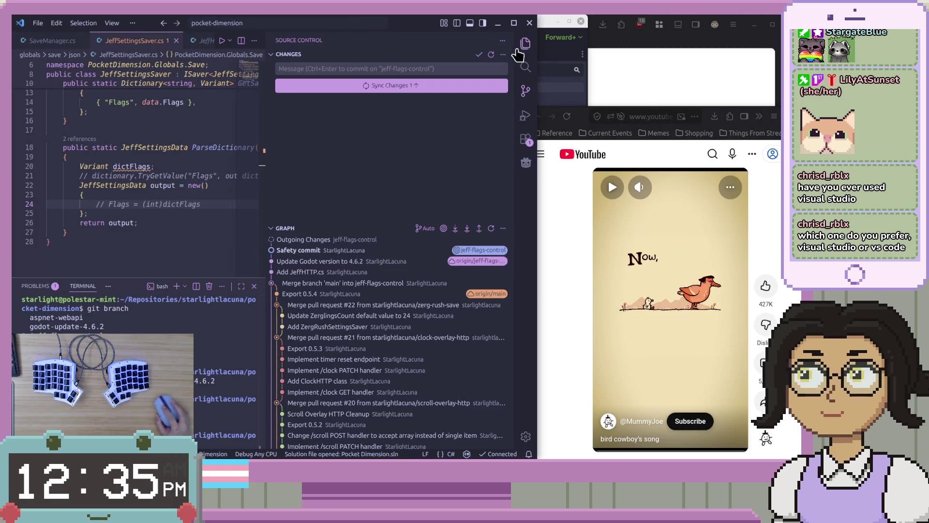
# Widen VS Code, start the YouTube Short playing, and return VS Code to front.
pyautogui.moveTo(539, 52); pyautogui.dragTo(587, 55)
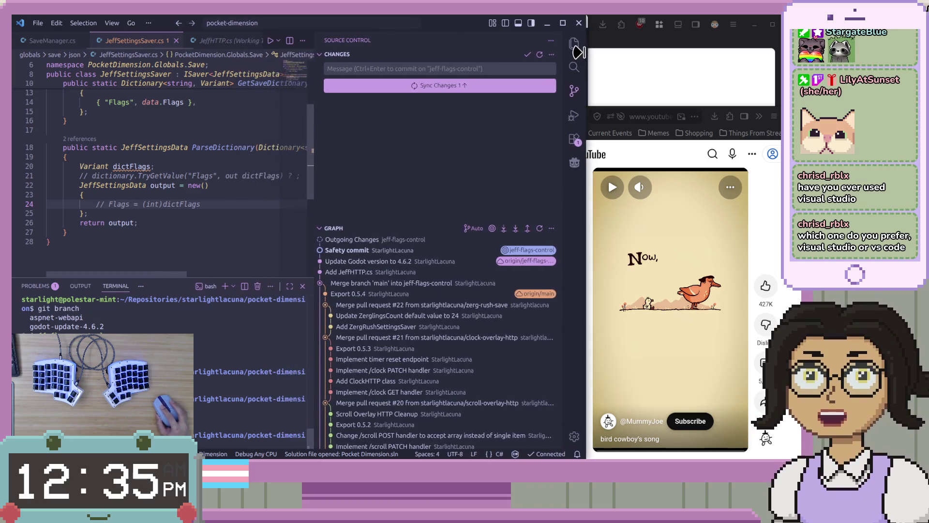
pyautogui.click(610, 187)
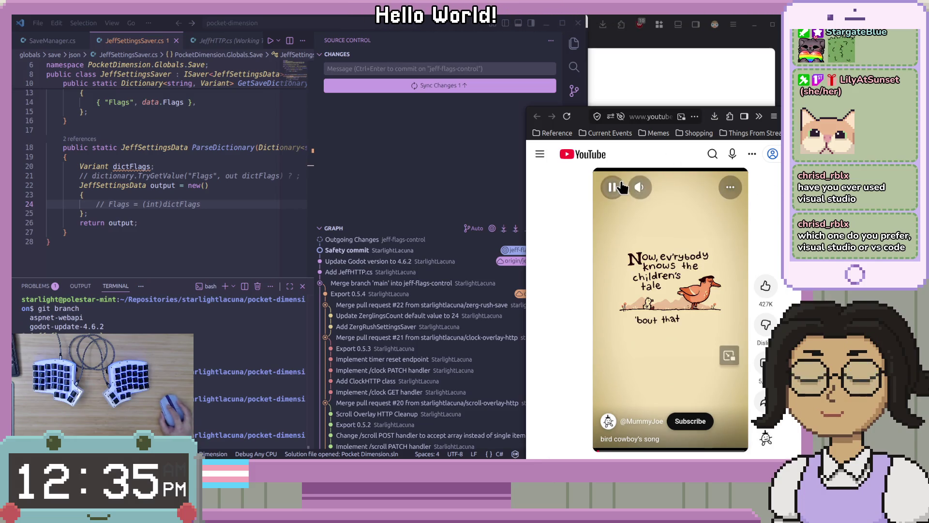
pyautogui.moveTo(668, 192)
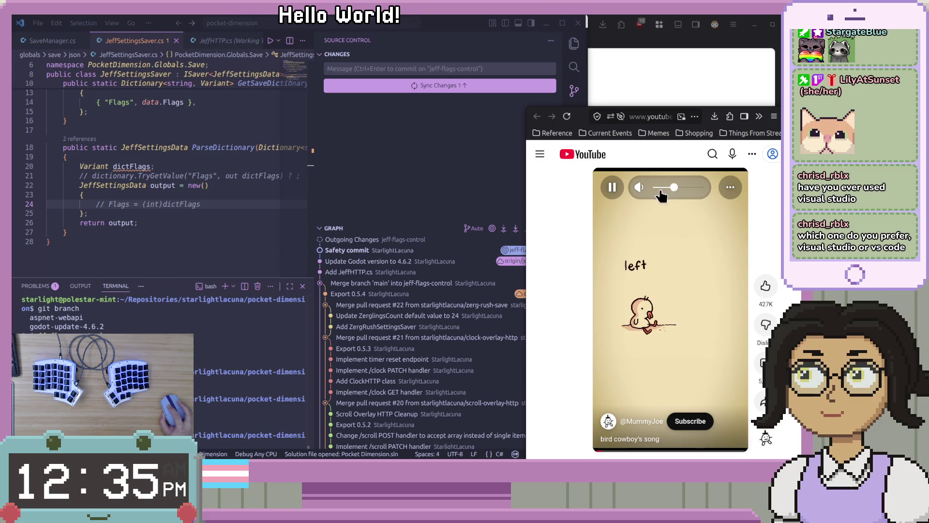
pyautogui.click(394, 195)
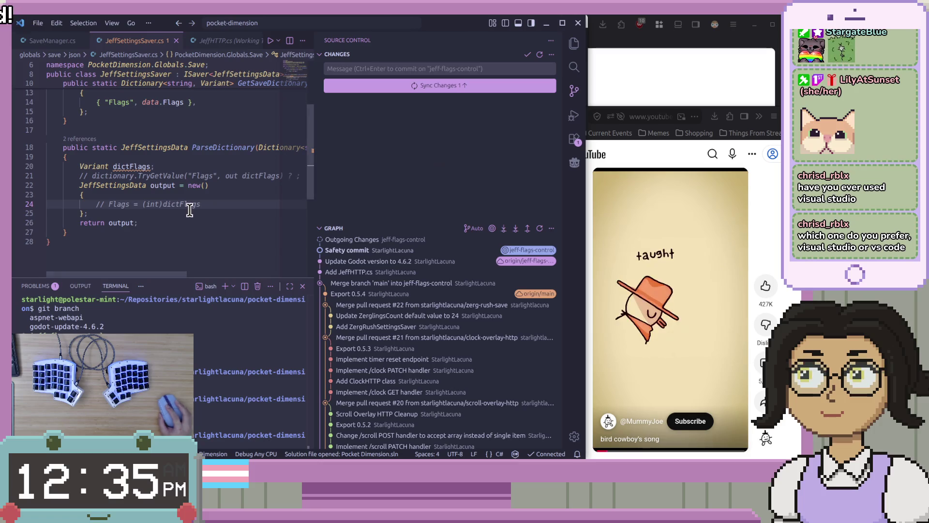
# Inspect dictFlags in ParseDictionary and the using lines in the JeffHTTP.cs diff.
pyautogui.scroll(4, 151, 194)
pyautogui.scroll(-2, 149, 199)
pyautogui.click(145, 194)
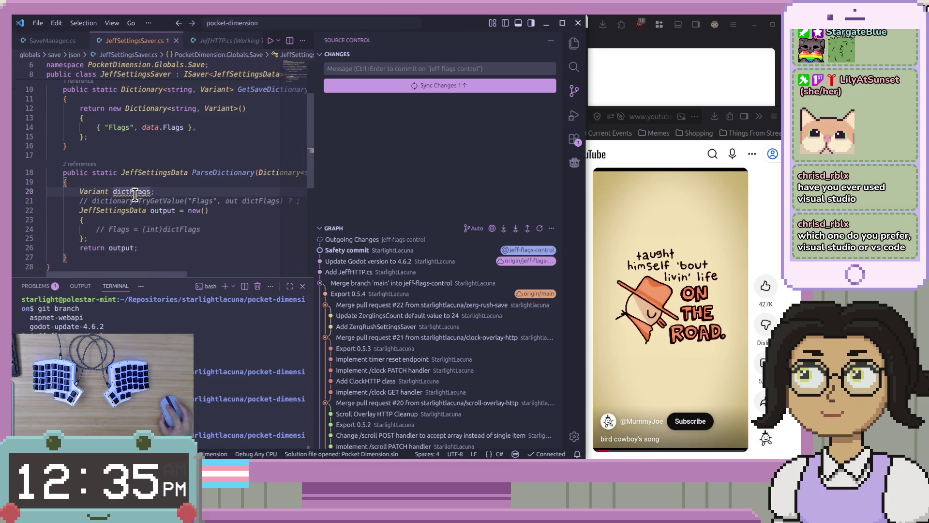
pyautogui.scroll(1, 165, 218)
pyautogui.scroll(2, 165, 220)
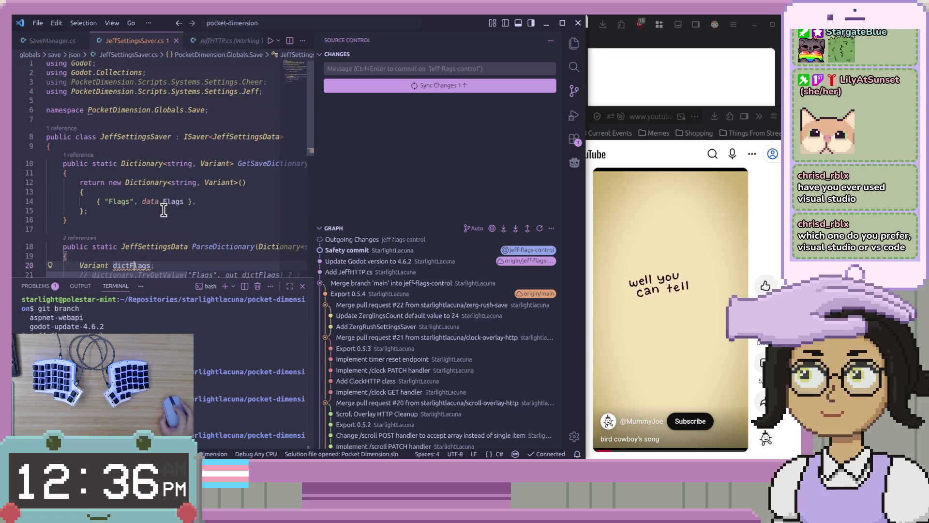
pyautogui.click(222, 40)
pyautogui.scroll(5, 184, 149)
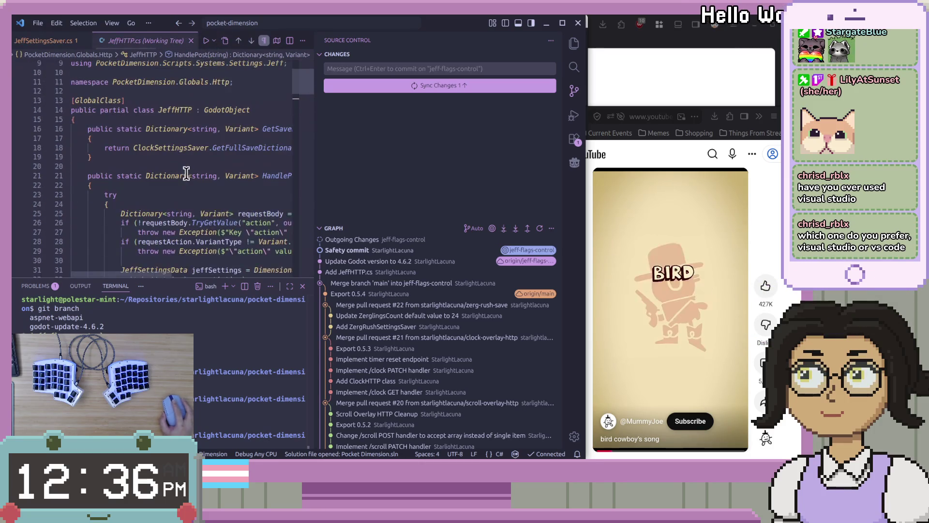
pyautogui.doubleClick(179, 112)
pyautogui.click(72, 110)
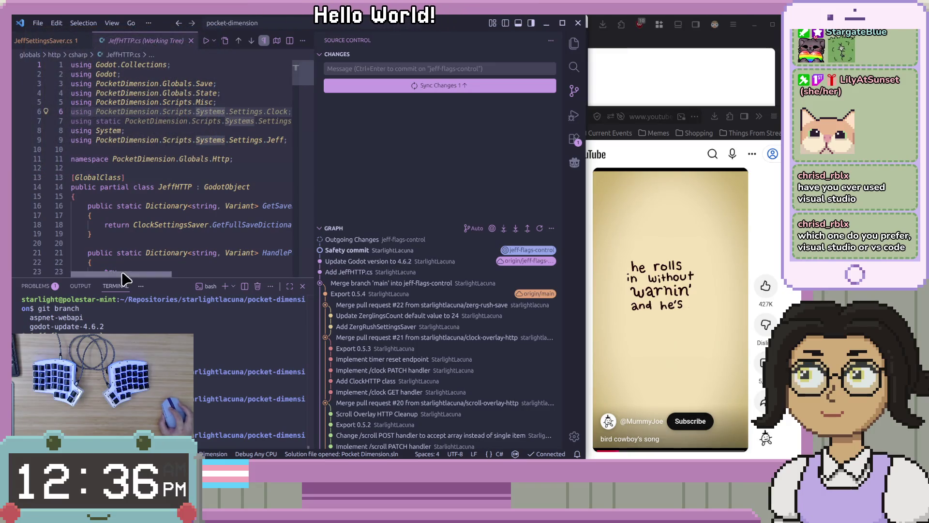
# Recheck the returned dictionary and ParseDictionary body in JeffSettingsSaver.cs.
pyautogui.moveTo(49, 40)
pyautogui.mouseDown()
pyautogui.moveTo(166, 131)
pyautogui.moveTo(99, 91)
pyautogui.moveTo(63, 44)
pyautogui.mouseUp()
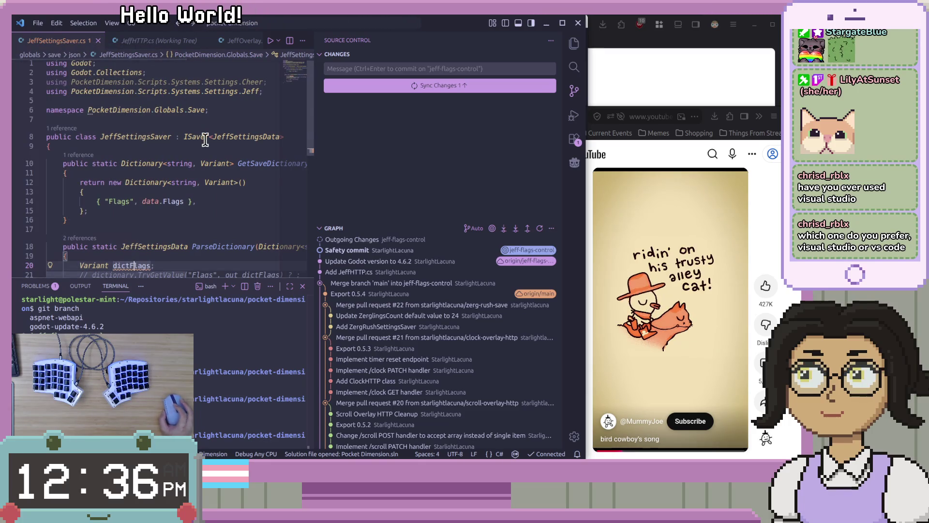
pyautogui.click(213, 212)
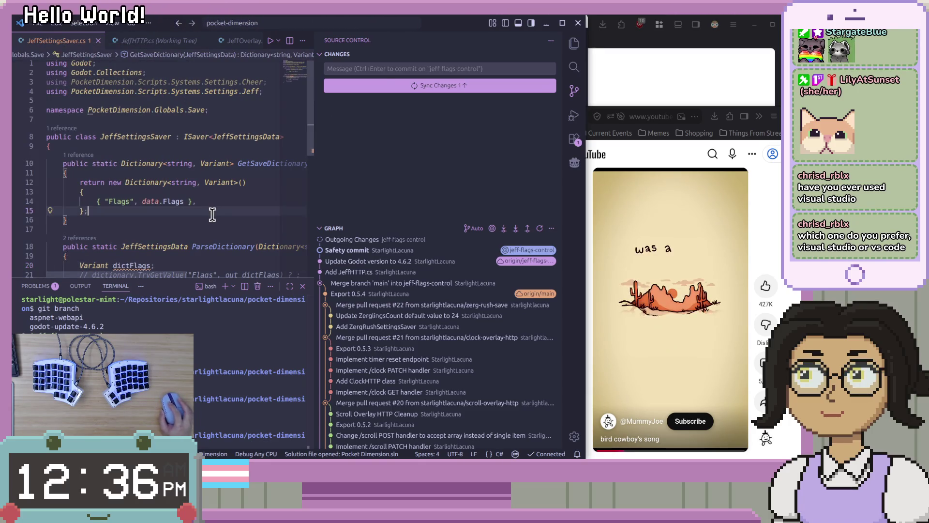
pyautogui.scroll(-2, 212, 214)
pyautogui.click(204, 219)
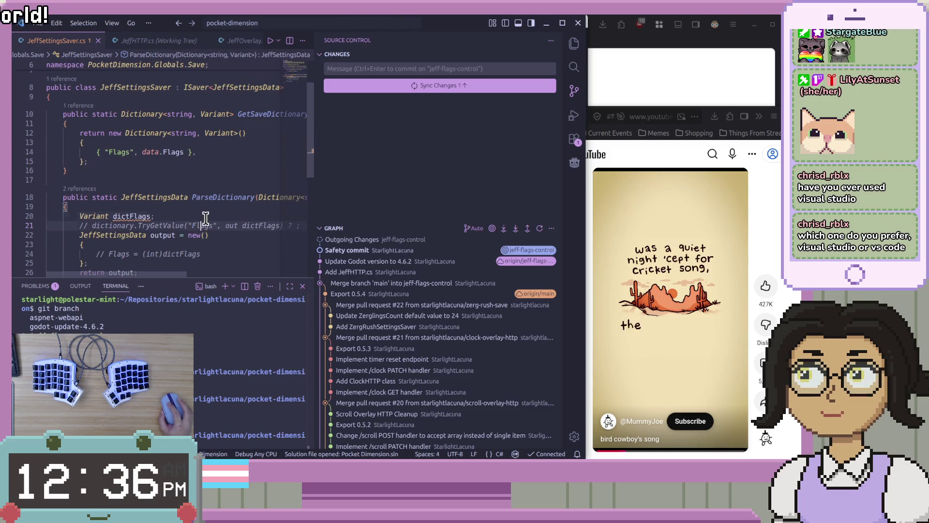
pyautogui.scroll(-2, 206, 227)
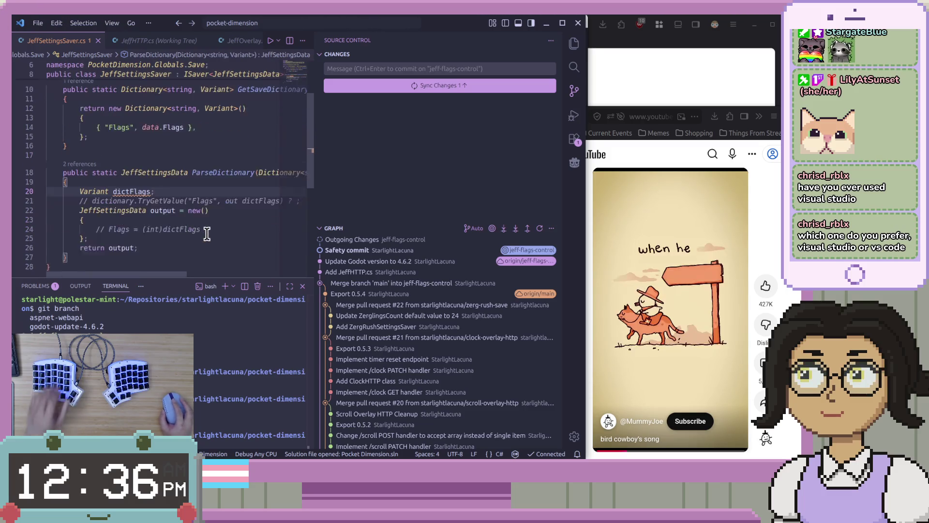
# Check HandlePost's increment case in JeffHTTP.cs, then open Zodot (Data Validation) in Godot.
pyautogui.click(155, 44)
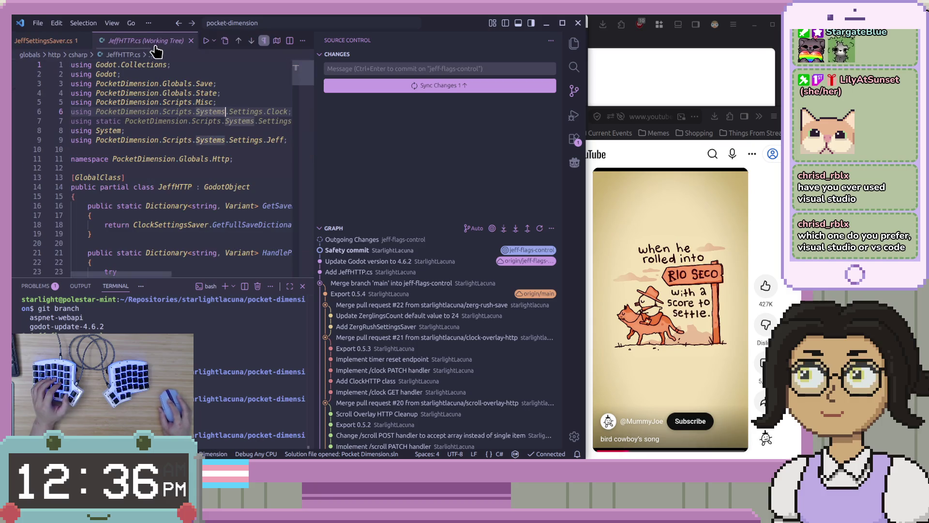
pyautogui.scroll(-10, 174, 214)
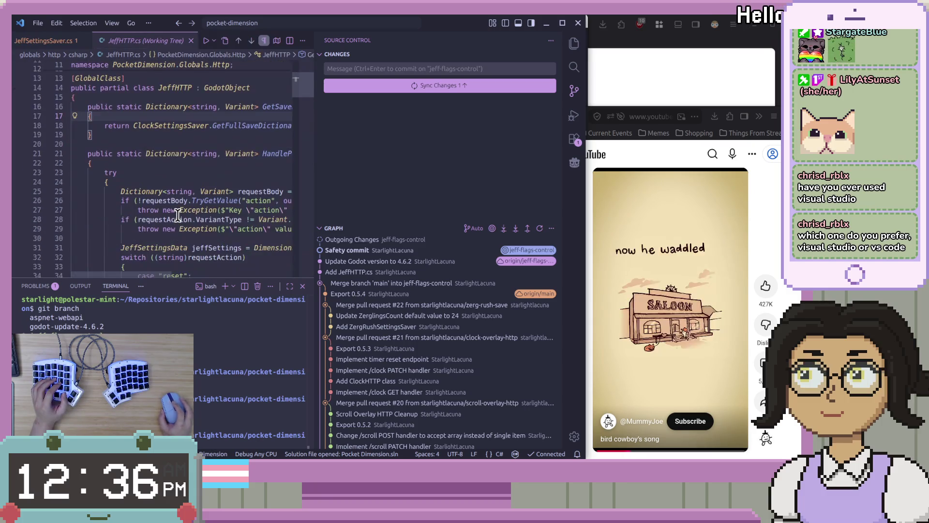
pyautogui.click(280, 159)
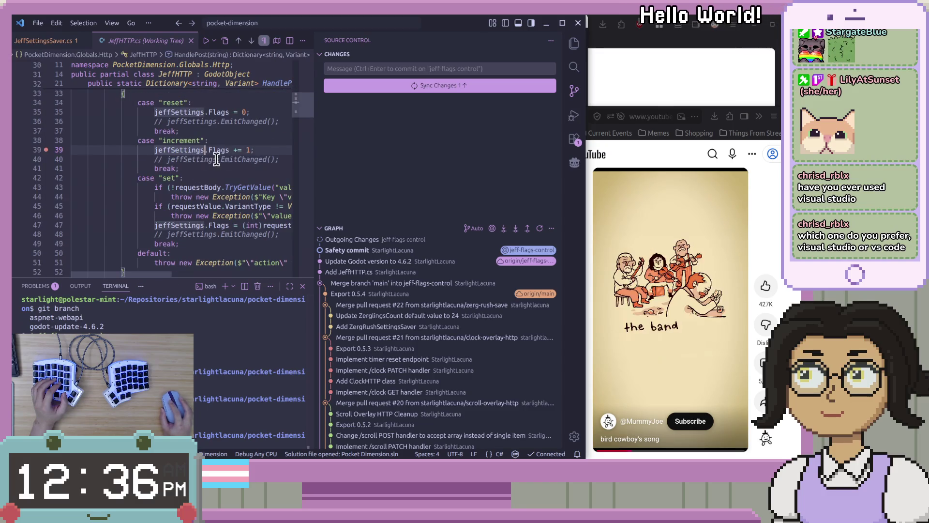
pyautogui.keyDown('shift'); pyautogui.click(281, 151); pyautogui.keyUp('shift')
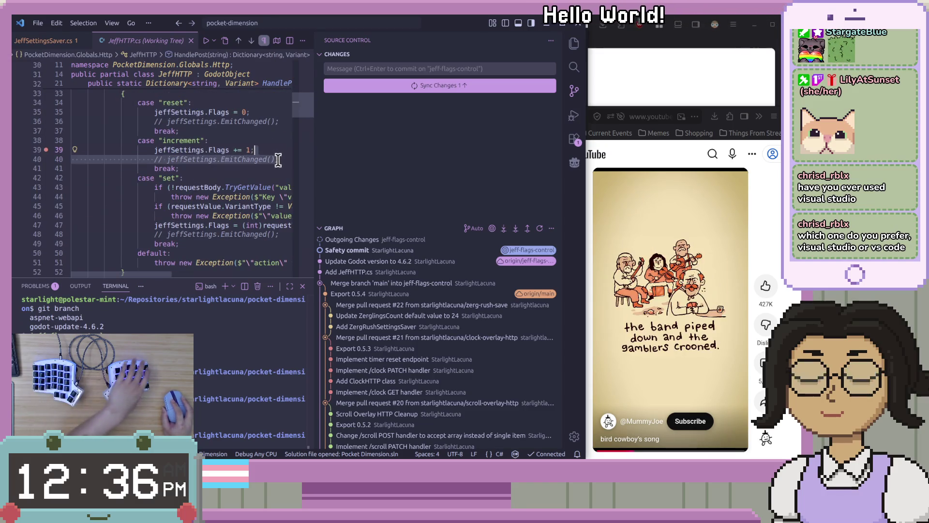
pyautogui.press('Down')
pyautogui.press('Down')
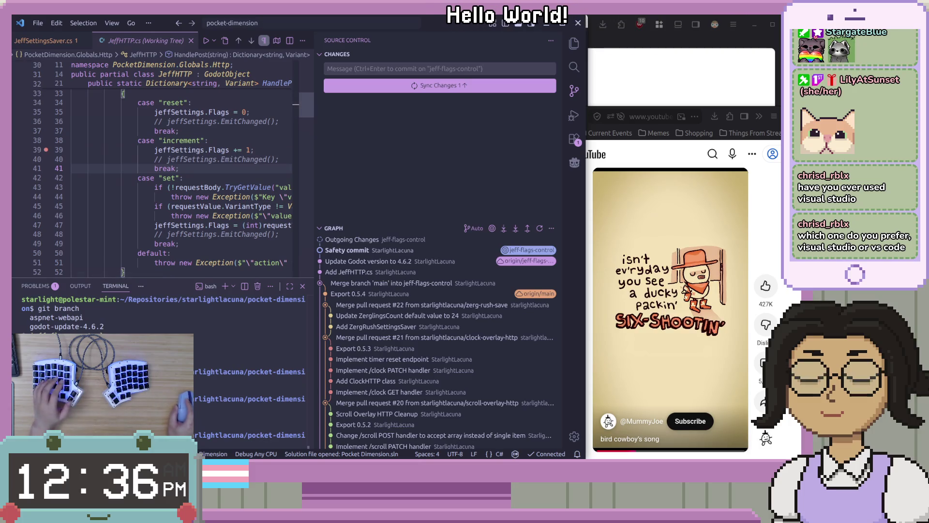
pyautogui.hotkey('alt', 'Tab')
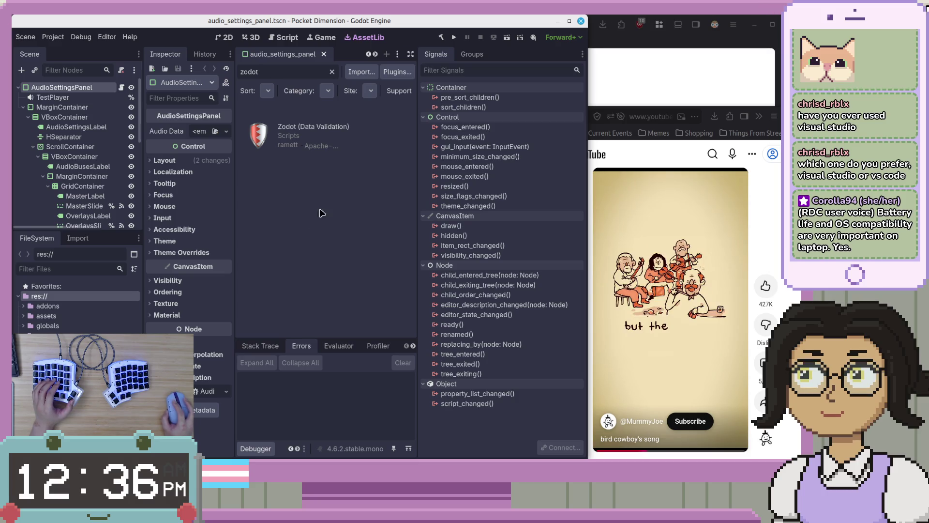
pyautogui.click(340, 130)
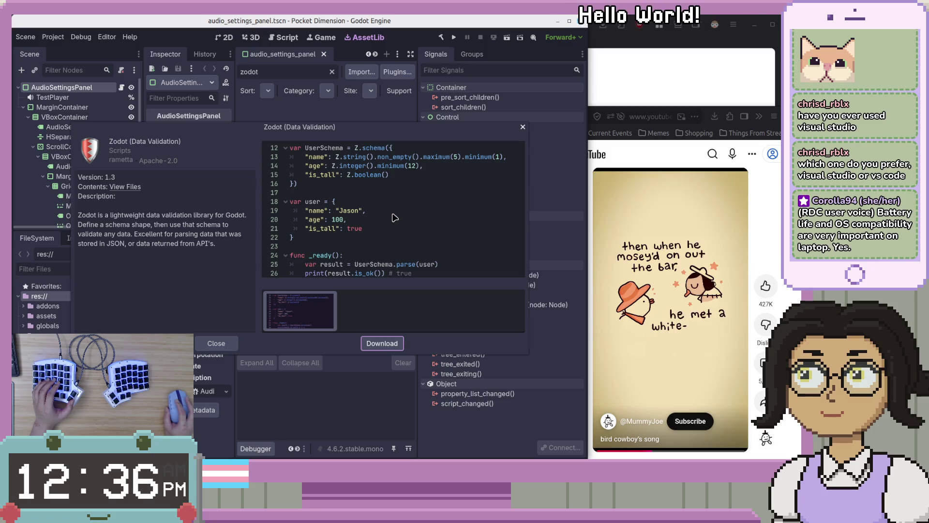
# Download Zodot and limit the installation to its addons folder.
pyautogui.click(371, 340)
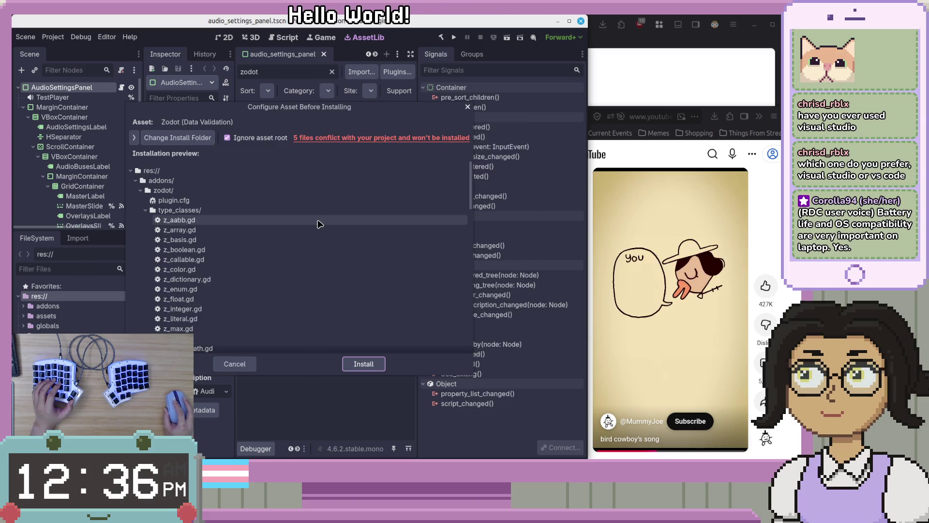
pyautogui.click(340, 139)
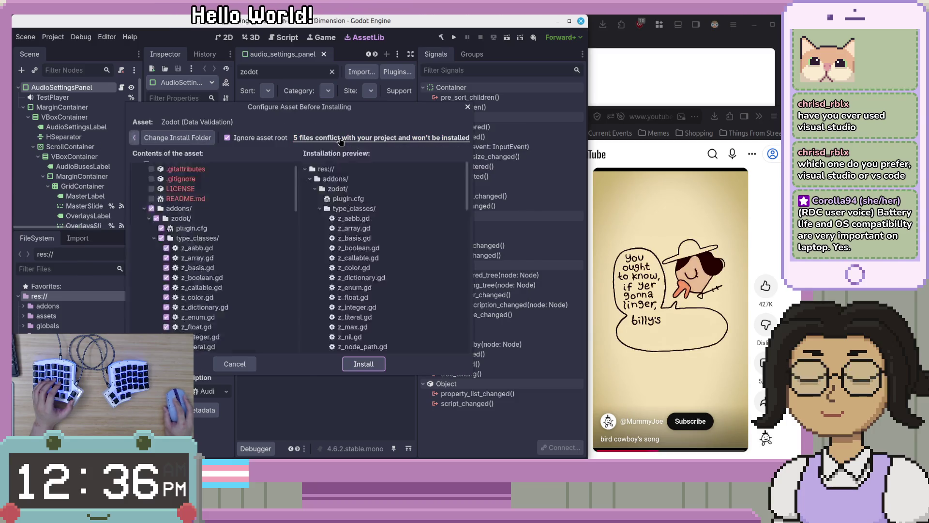
pyautogui.scroll(1, 146, 179)
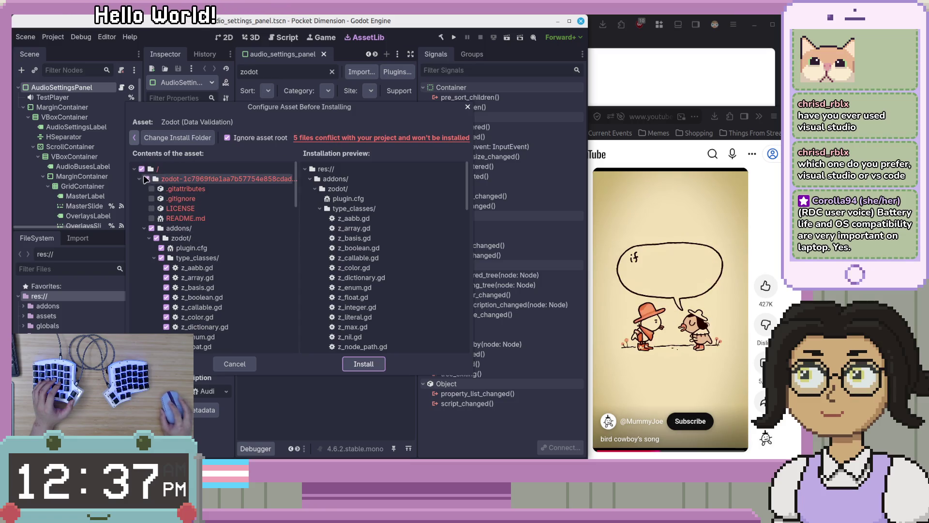
pyautogui.click(146, 179)
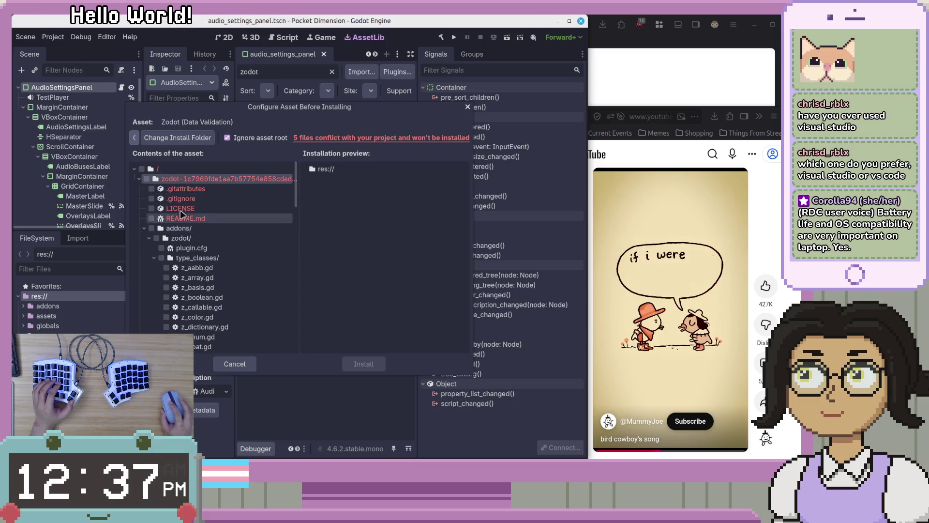
pyautogui.click(151, 229)
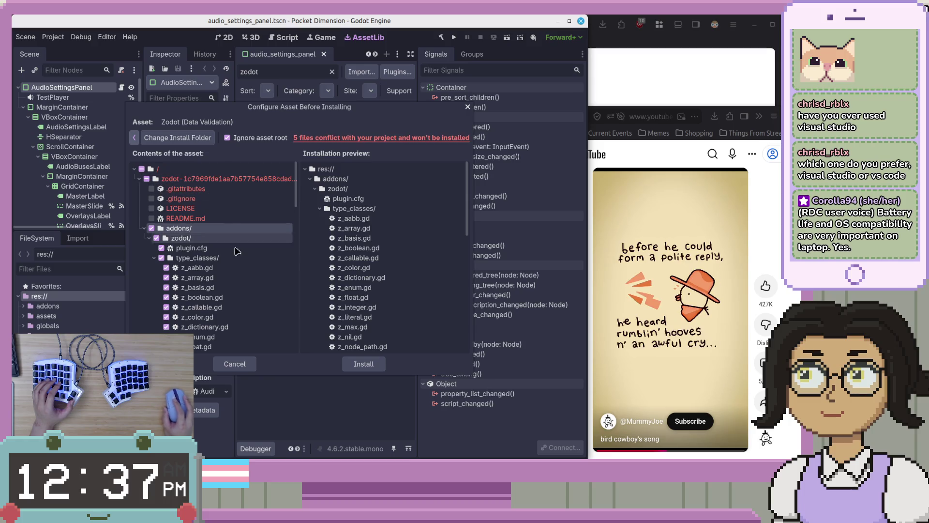
# Review the asset's file list and install Zodot (Data Validation) into addons/zodot.
pyautogui.scroll(-10, 252, 266)
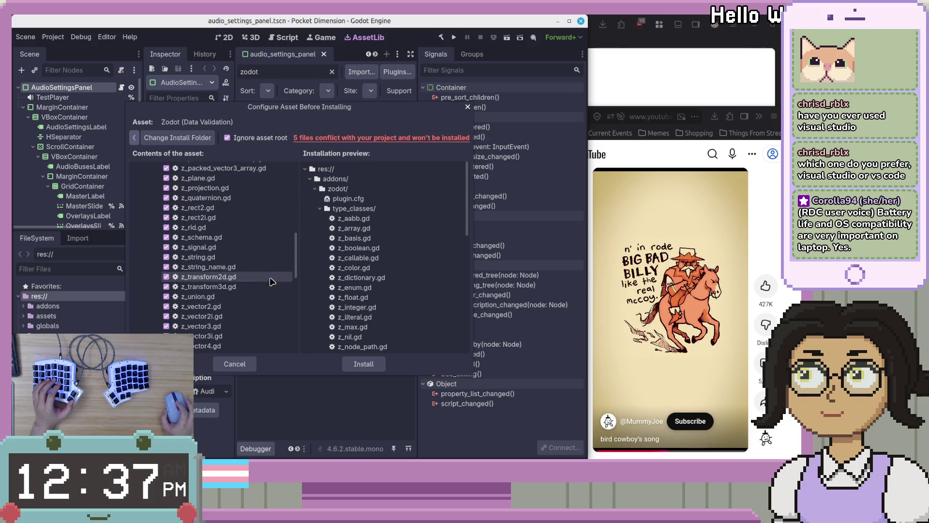
pyautogui.scroll(-6, 261, 291)
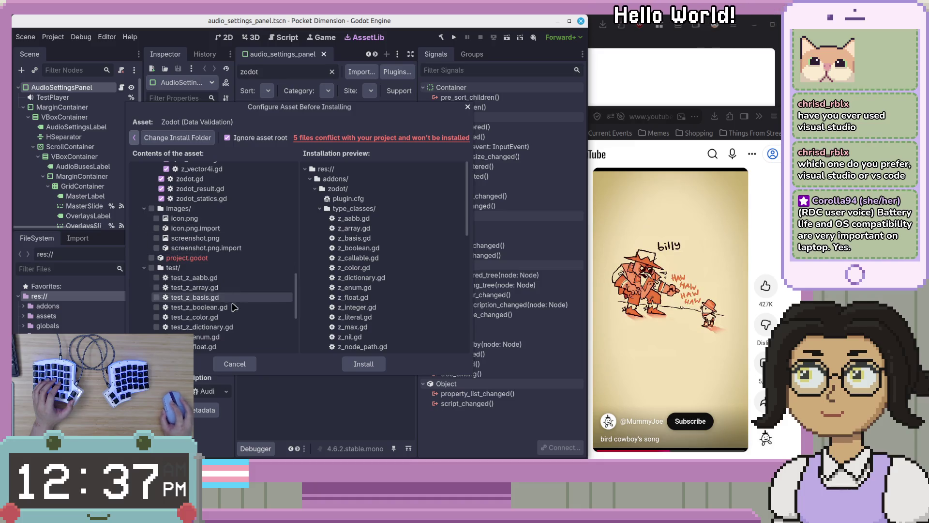
pyautogui.scroll(-5, 234, 305)
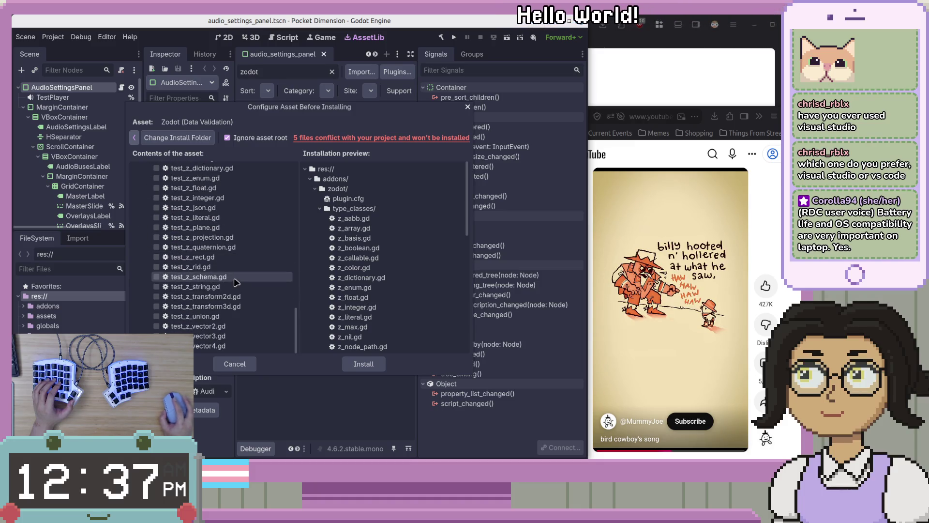
pyautogui.moveTo(296, 332); pyautogui.dragTo(310, 157)
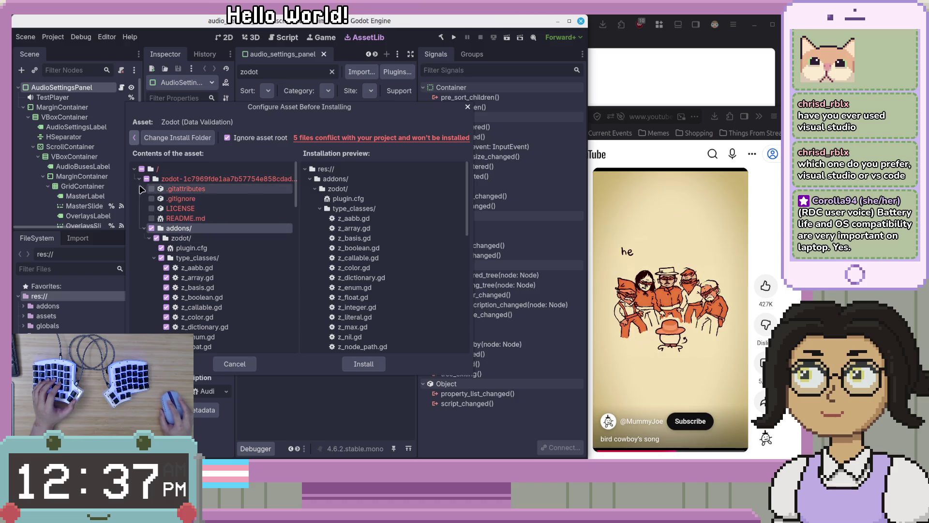
pyautogui.moveTo(153, 201)
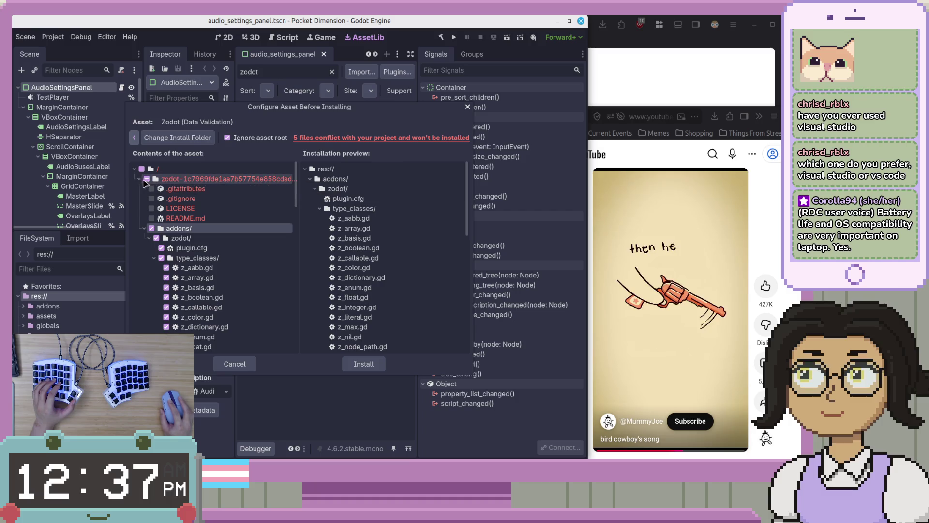
pyautogui.click(139, 180)
pyautogui.click(140, 179)
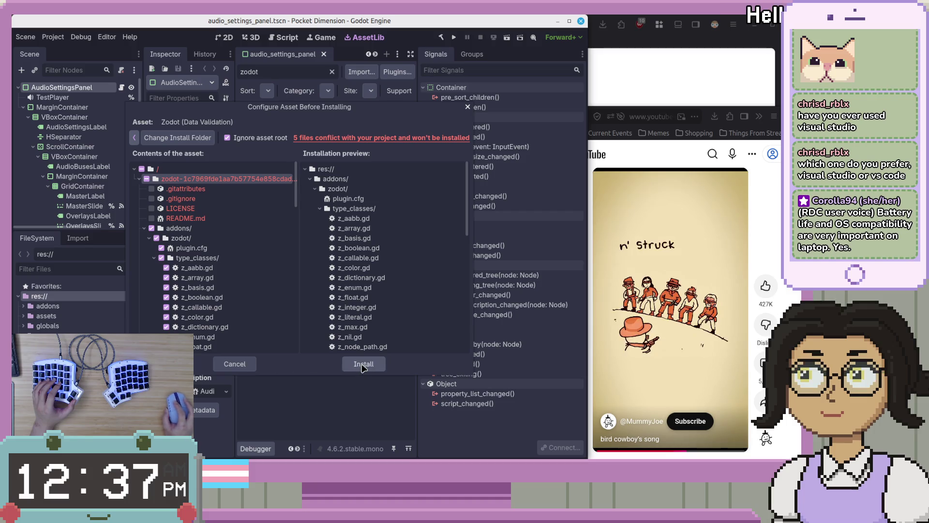
pyautogui.scroll(-3, 467, 224)
pyautogui.scroll(-3, 467, 227)
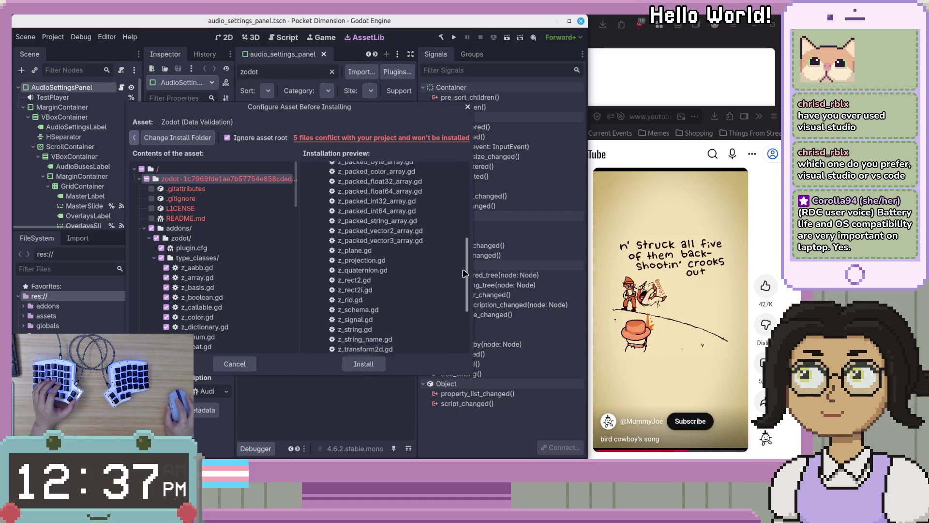
pyautogui.scroll(-1, 468, 237)
pyautogui.scroll(6, 467, 237)
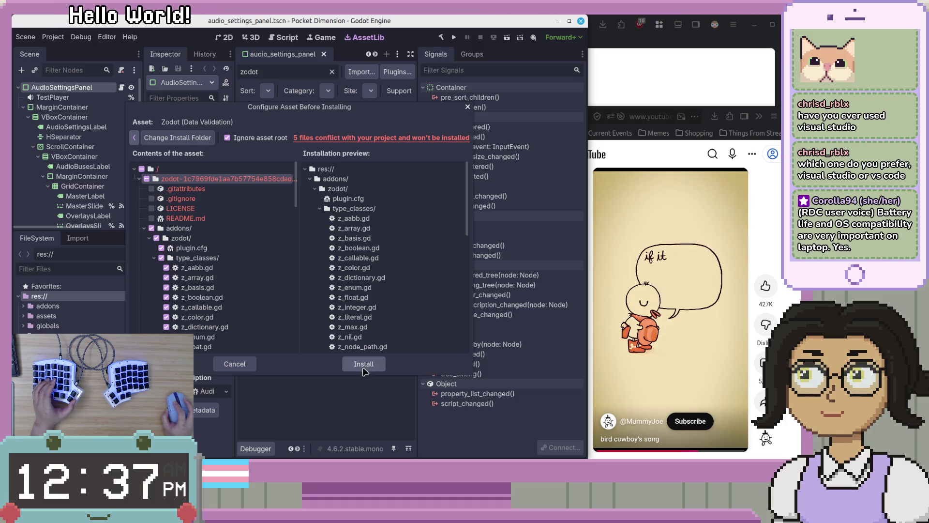
pyautogui.scroll(-10, 274, 336)
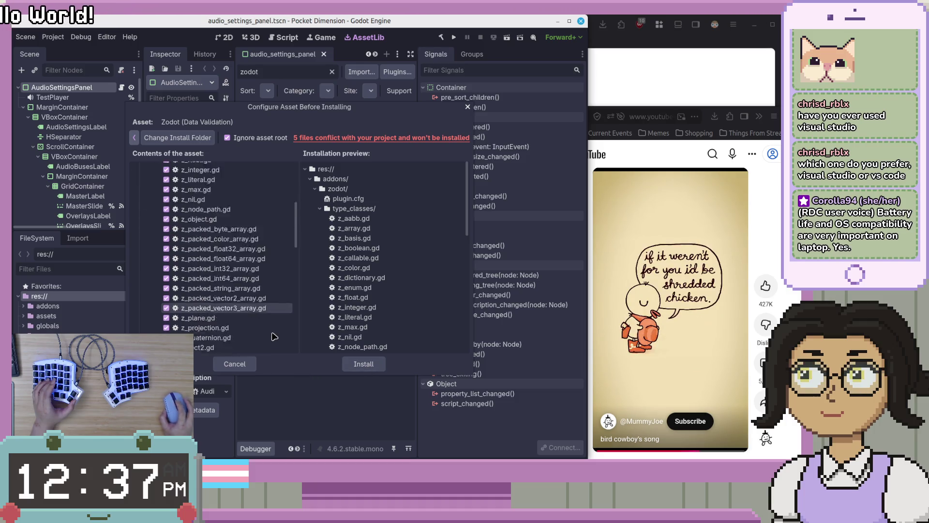
pyautogui.scroll(-8, 274, 336)
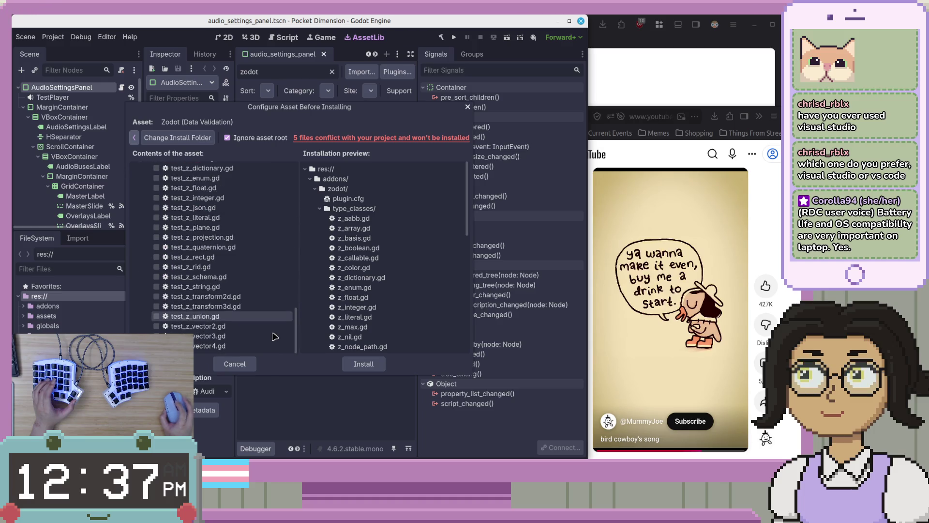
pyautogui.scroll(4, 275, 336)
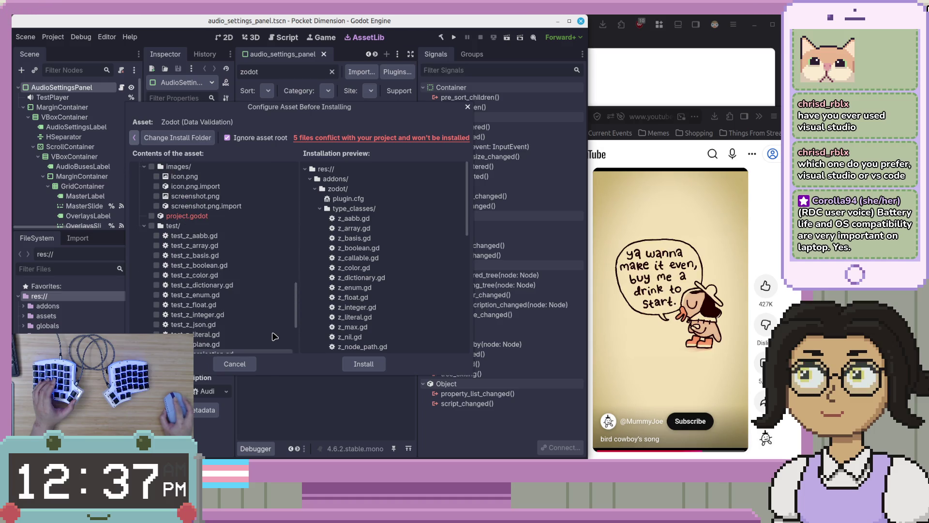
pyautogui.click(362, 367)
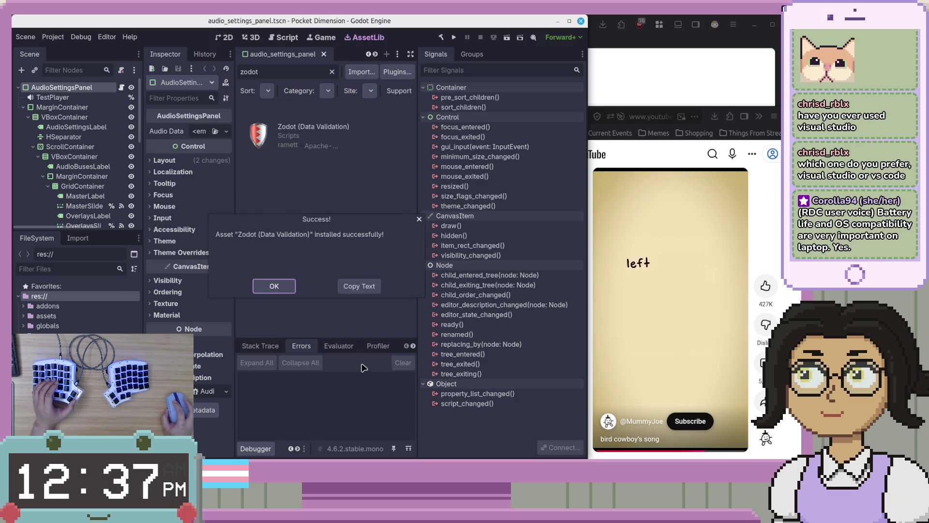
# Dismiss the installation success message, expand res://addons and open zodot.gd.
pyautogui.click(274, 285)
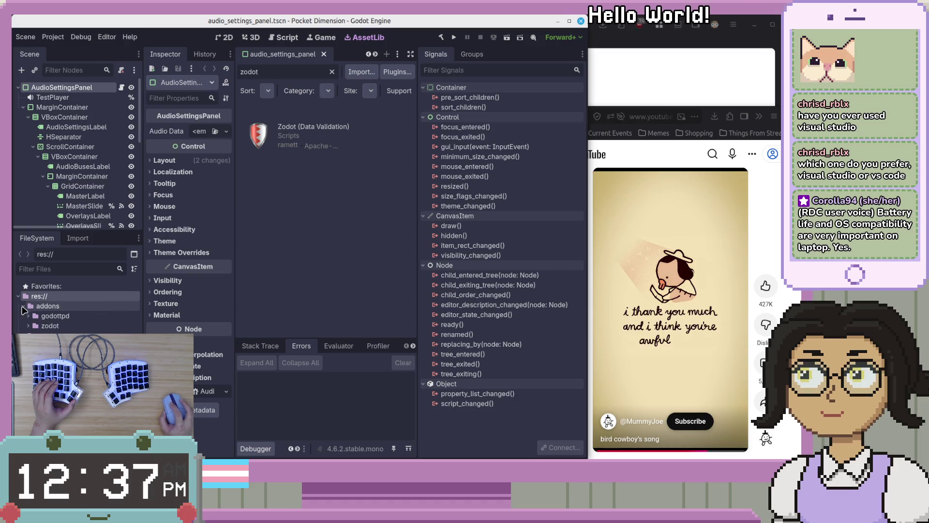
pyautogui.click(24, 306)
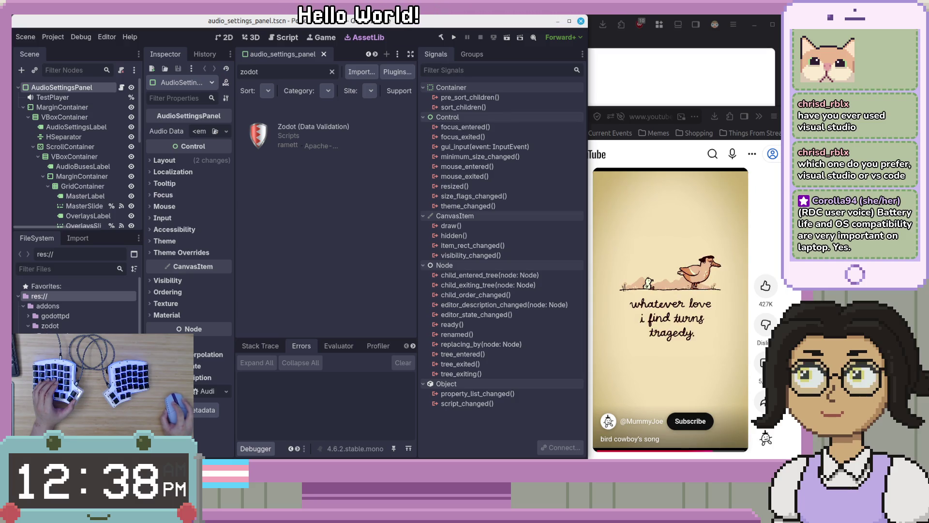
pyautogui.doubleClick(55, 336)
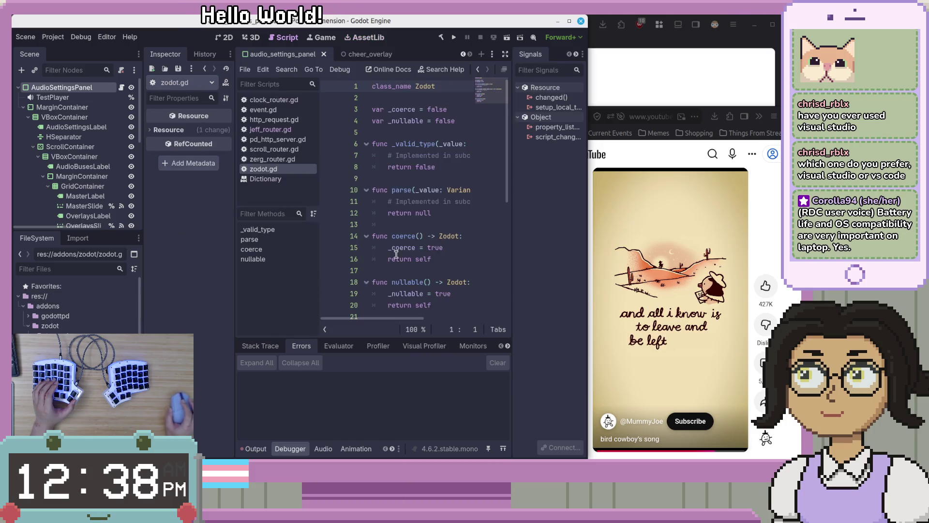
pyautogui.scroll(-2, 396, 254)
pyautogui.scroll(2, 416, 234)
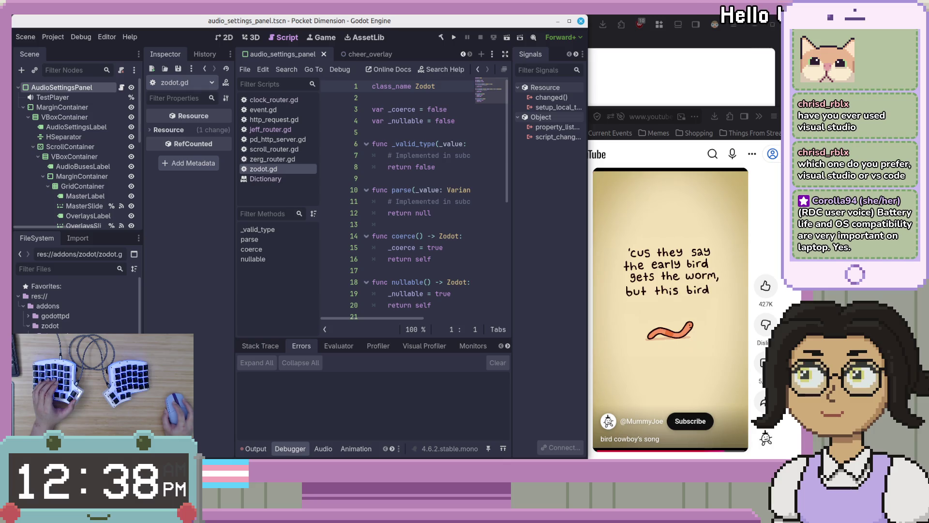
# Open zodot_result.gd and zodot_statics.gd, then highlight the class_name Z line.
pyautogui.press('Down')
pyautogui.press('Return')
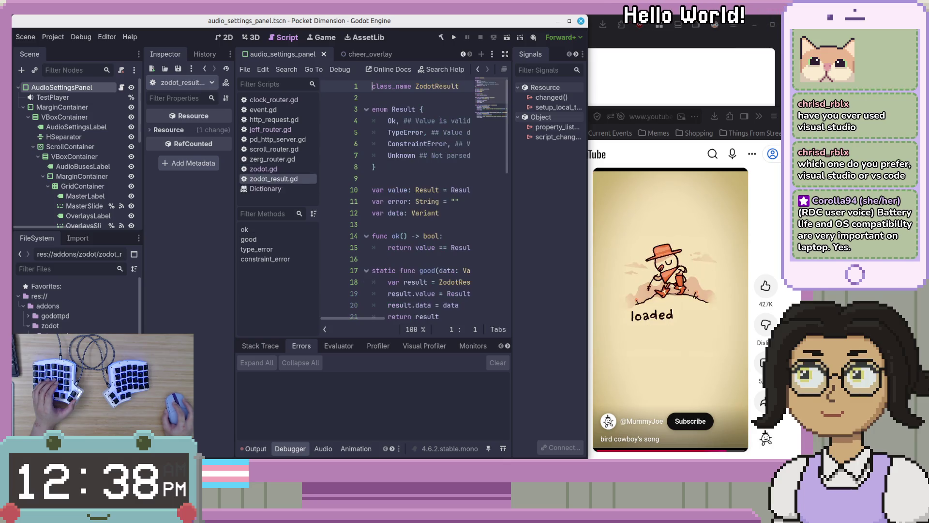
pyautogui.scroll(-5, 401, 197)
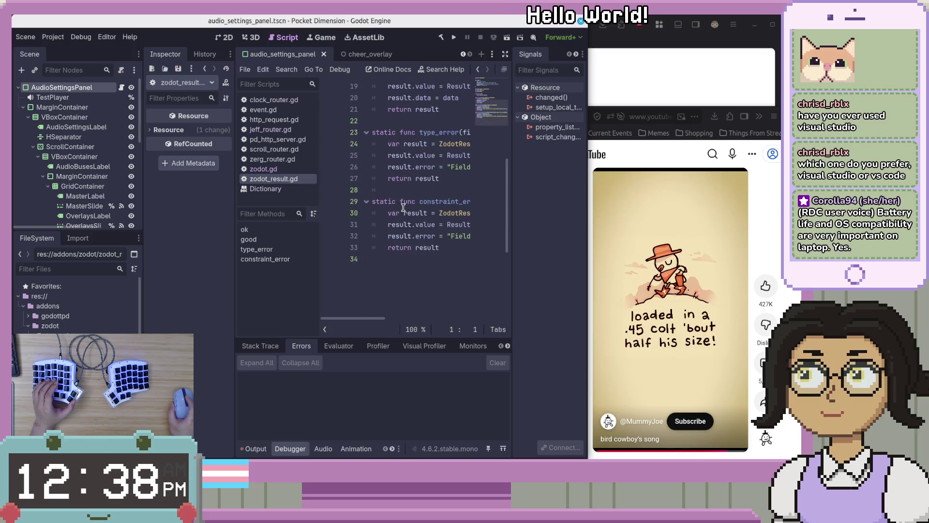
pyautogui.scroll(1, 402, 211)
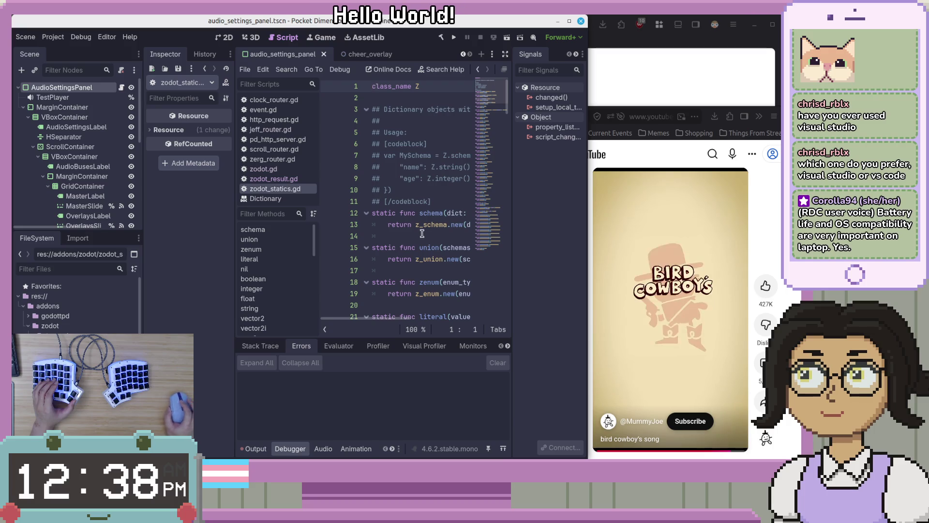
pyautogui.scroll(-3, 402, 218)
pyautogui.scroll(3, 416, 145)
pyautogui.moveTo(425, 88); pyautogui.dragTo(372, 87)
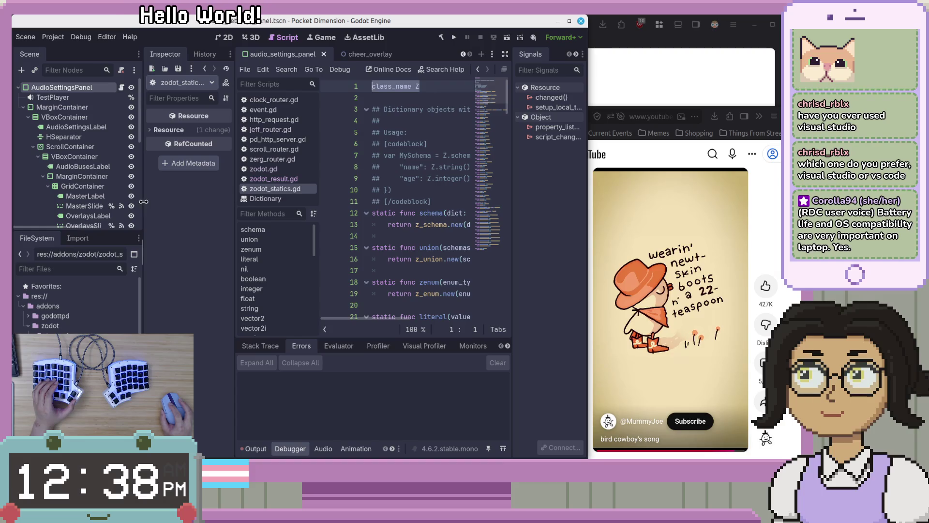
# Widen the Inspector panel slightly, deselect the class_name line, and pause the YouTube Short.
pyautogui.moveTo(144, 207); pyautogui.dragTo(130, 208)
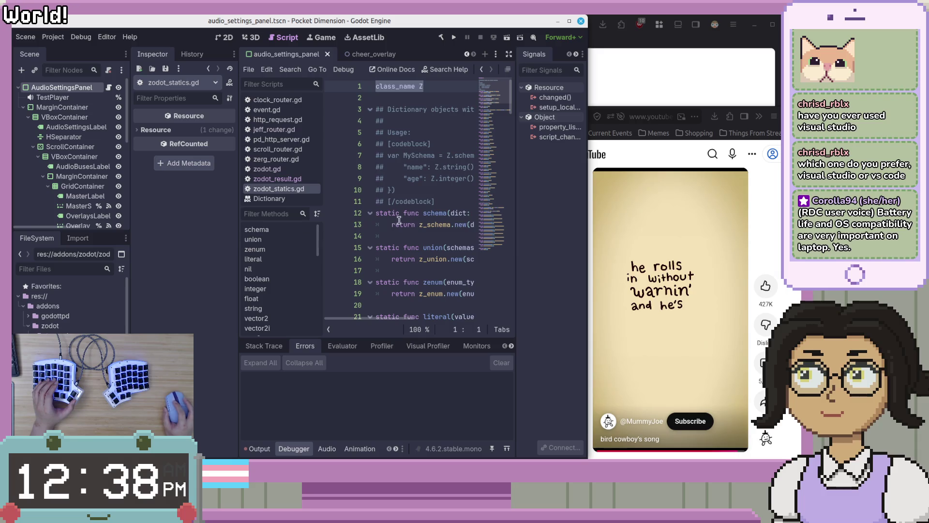
pyautogui.scroll(-1, 412, 218)
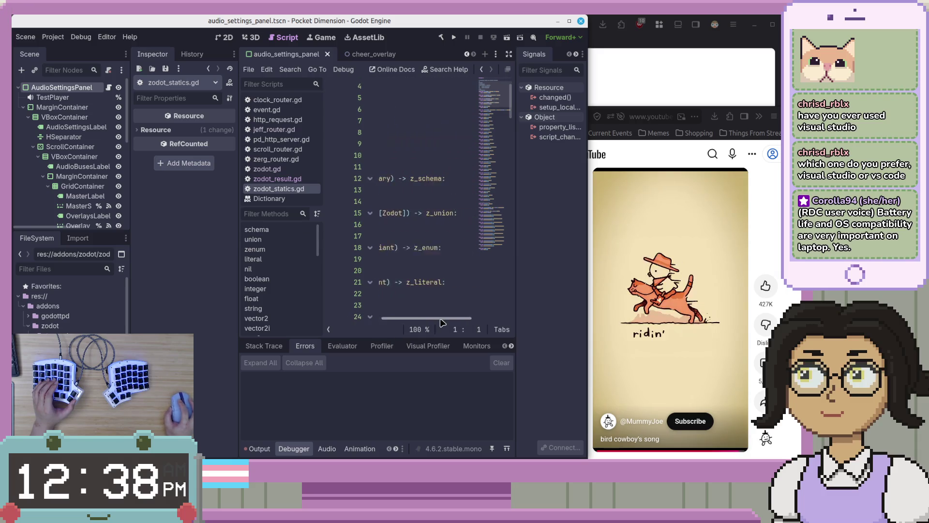
pyautogui.scroll(1, 415, 289)
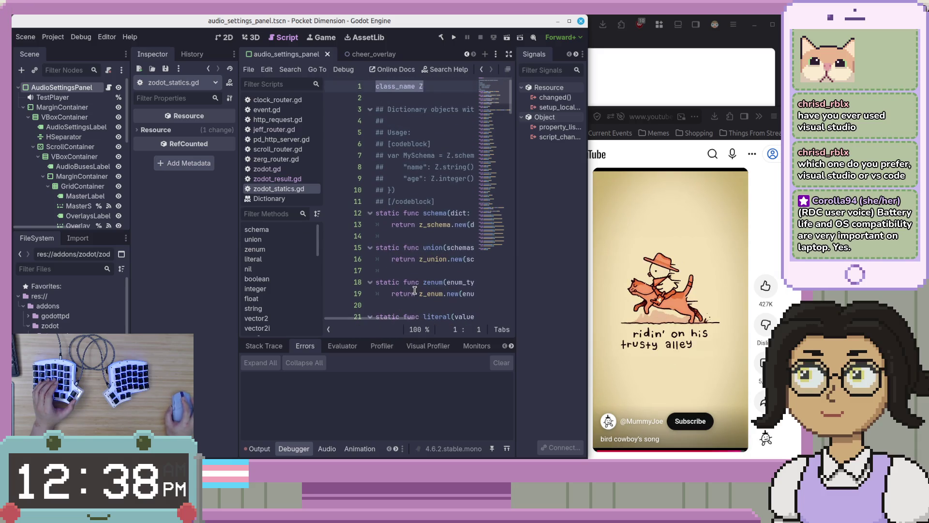
pyautogui.click(415, 289)
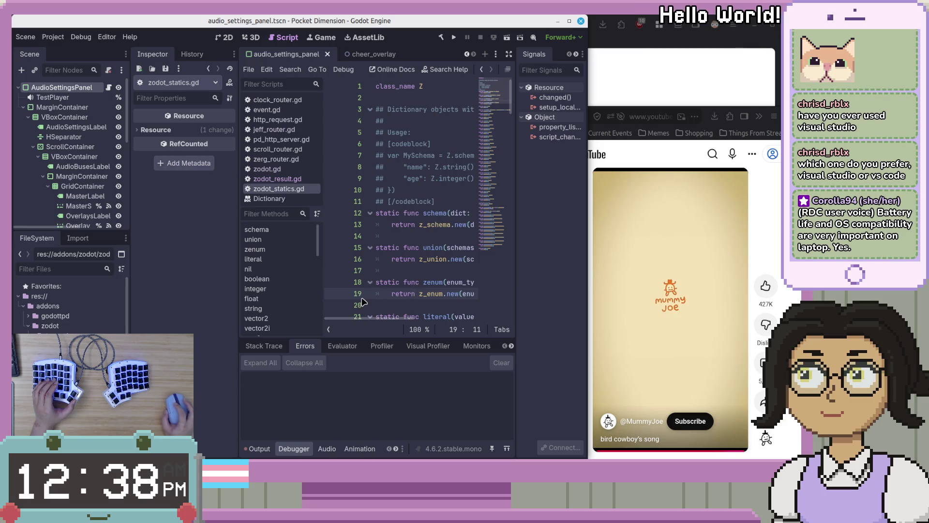
pyautogui.click(640, 356)
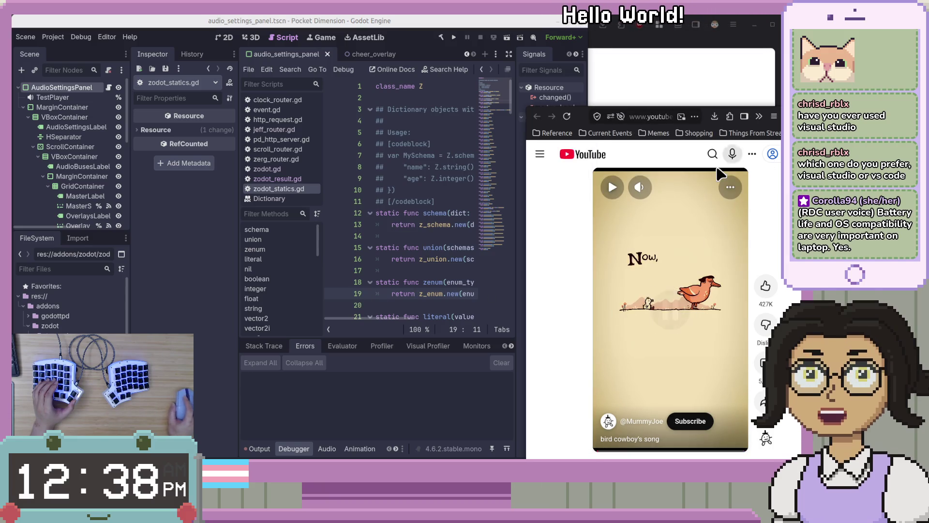
# Hide YouTube, glance at the Zod README, then widen the Godot window to show the Z.schema example.
pyautogui.press('super+h')
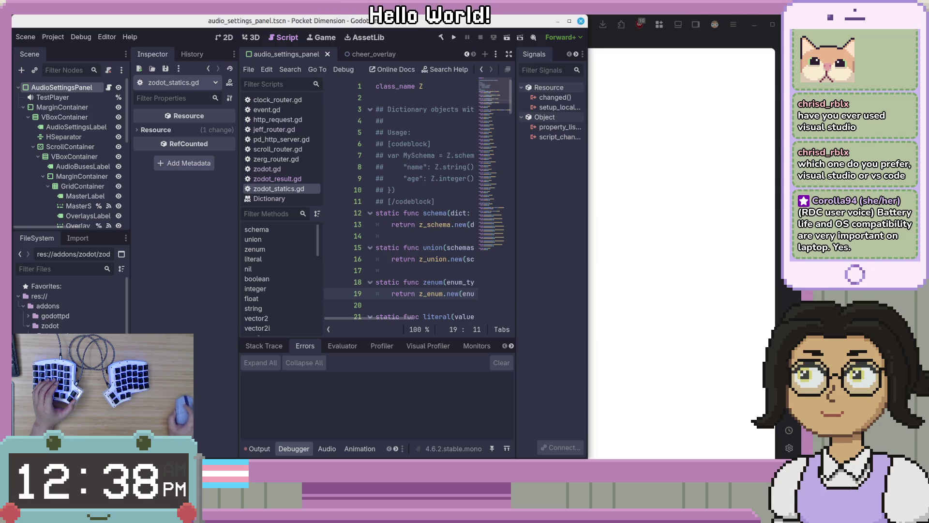
pyautogui.click(716, 127)
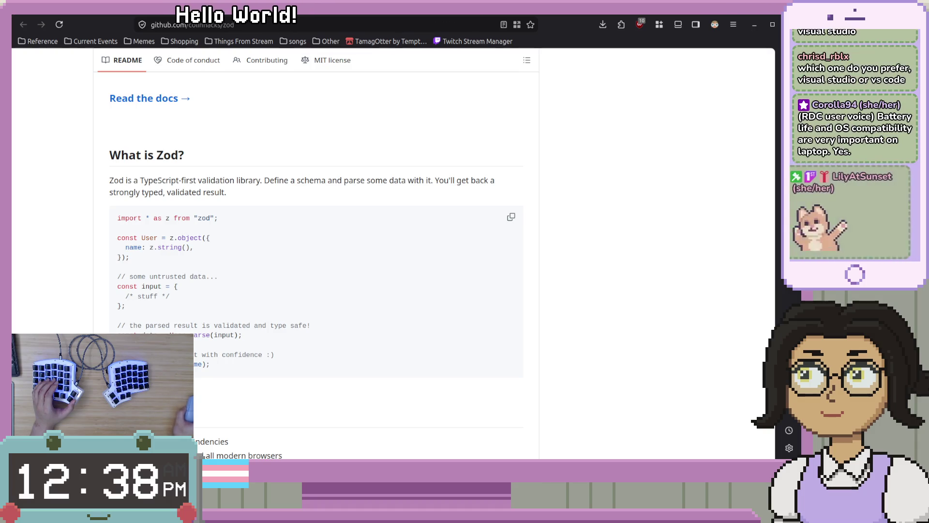
pyautogui.hotkey('alt', 'Tab')
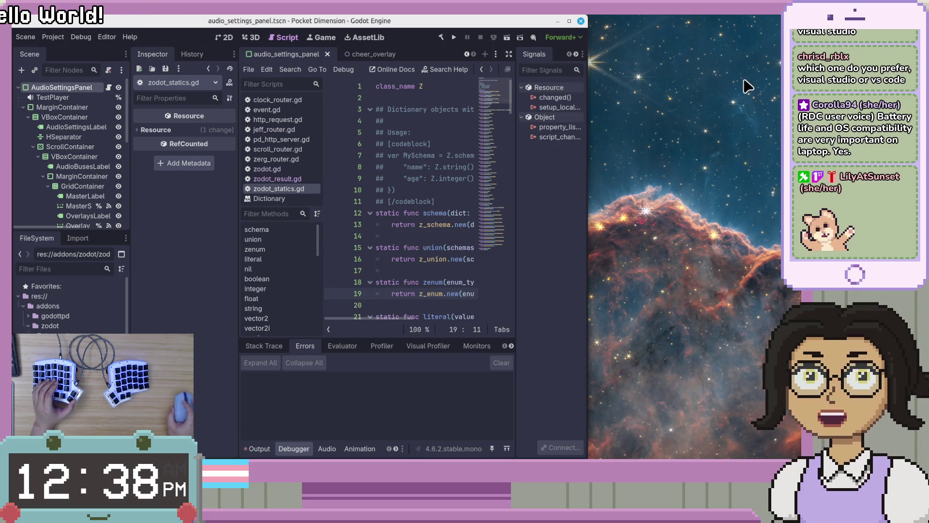
pyautogui.moveTo(584, 44); pyautogui.dragTo(780, 44)
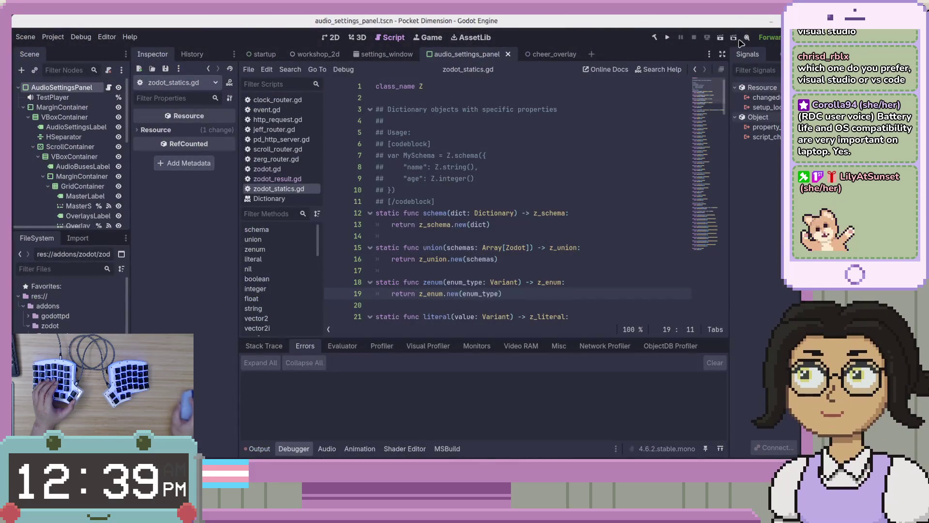
pyautogui.click(553, 146)
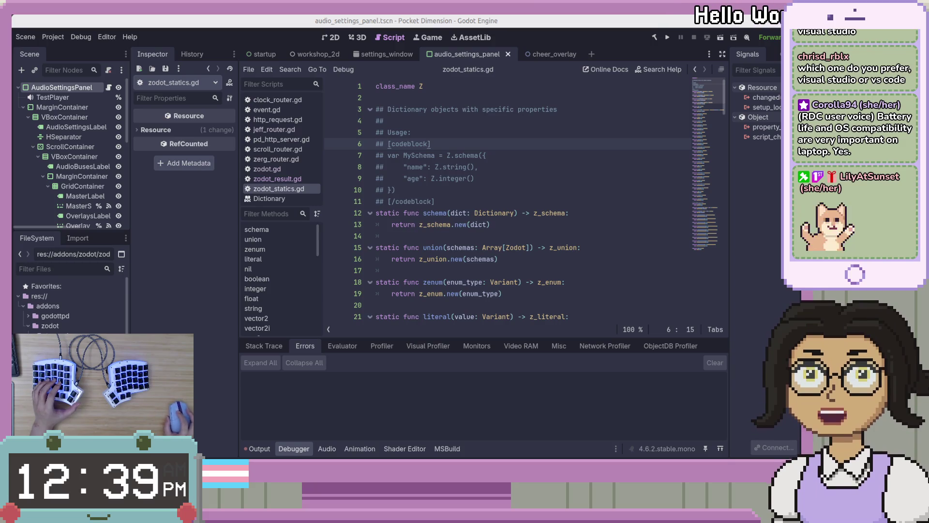
# Check the "age": Z.integer() example line, then bring up VS Code's source control changes.
pyautogui.click(503, 179)
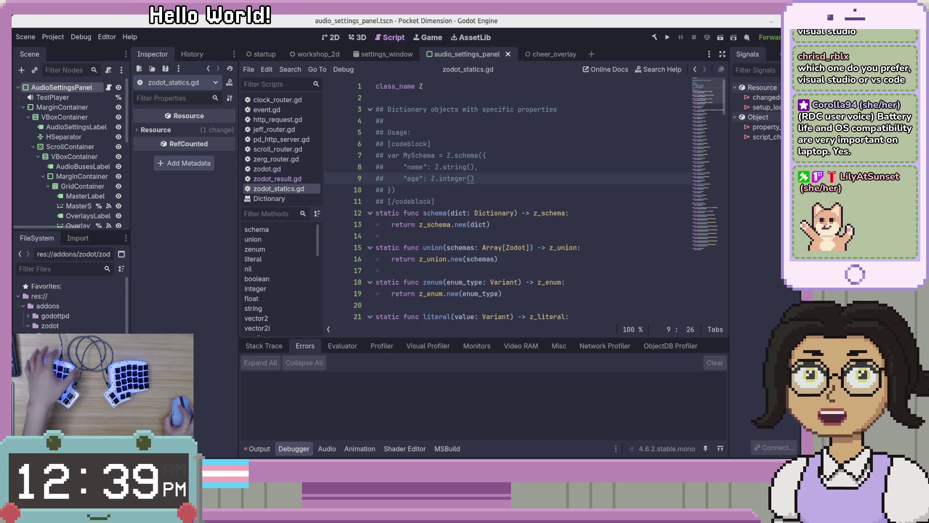
pyautogui.hotkey('alt', 'Tab')
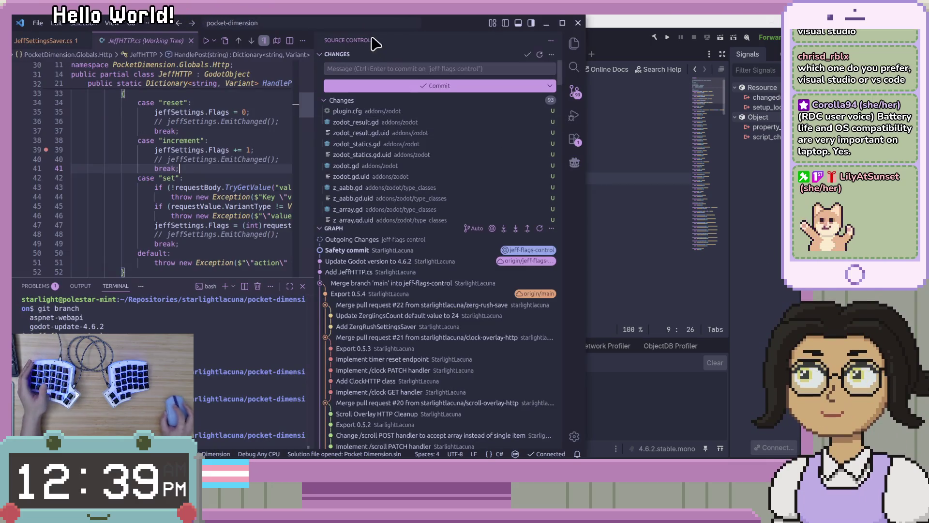
# Snap VS Code into the left tile area and bring the Zod GitHub README forward.
pyautogui.press('super+Return')
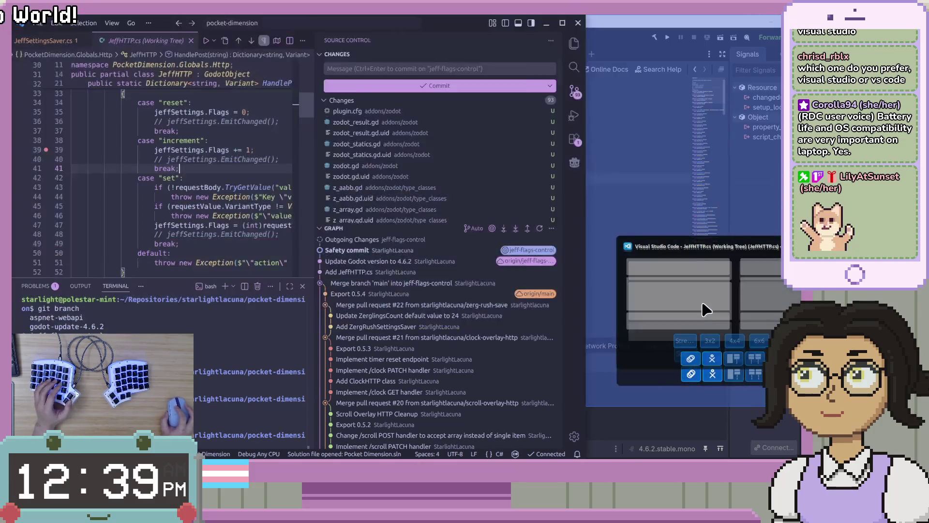
pyautogui.click(662, 280)
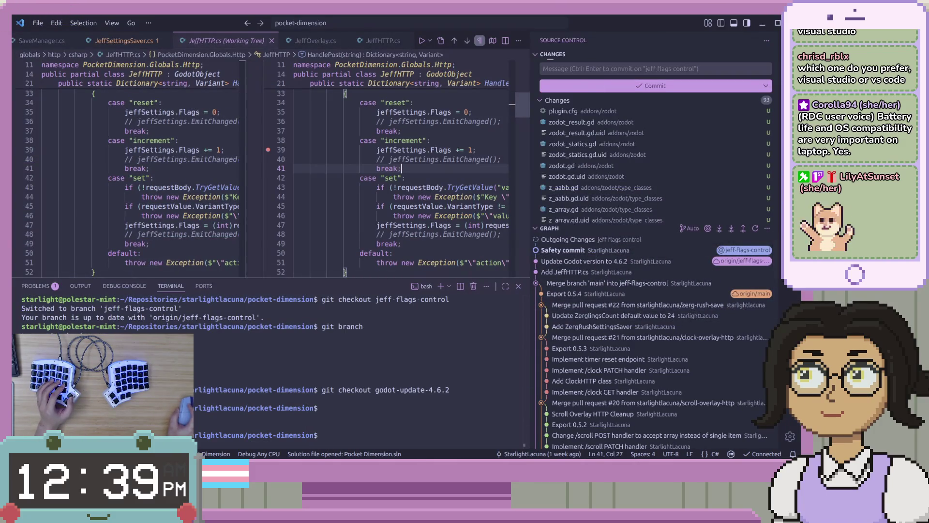
pyautogui.hotkey('alt', 'Tab')
pyautogui.press('super+Return')
pyautogui.click(658, 269)
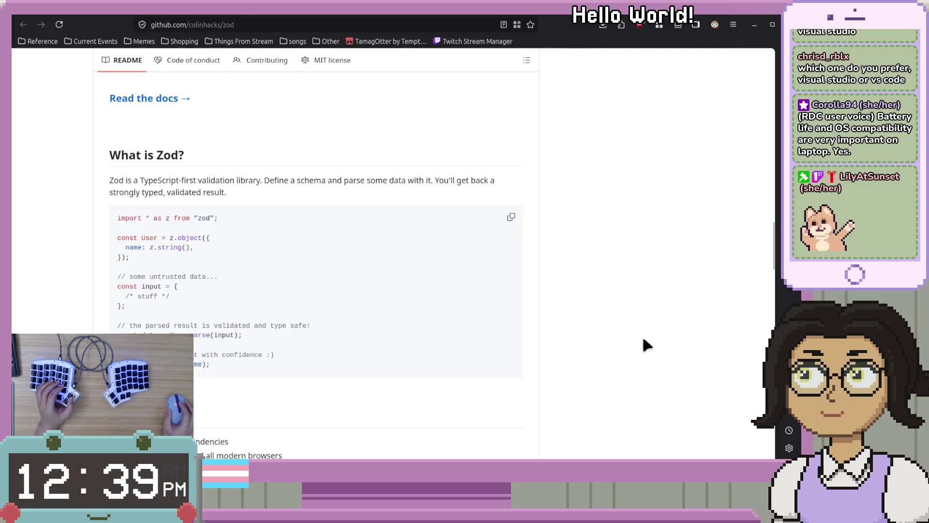
pyautogui.click(130, 179)
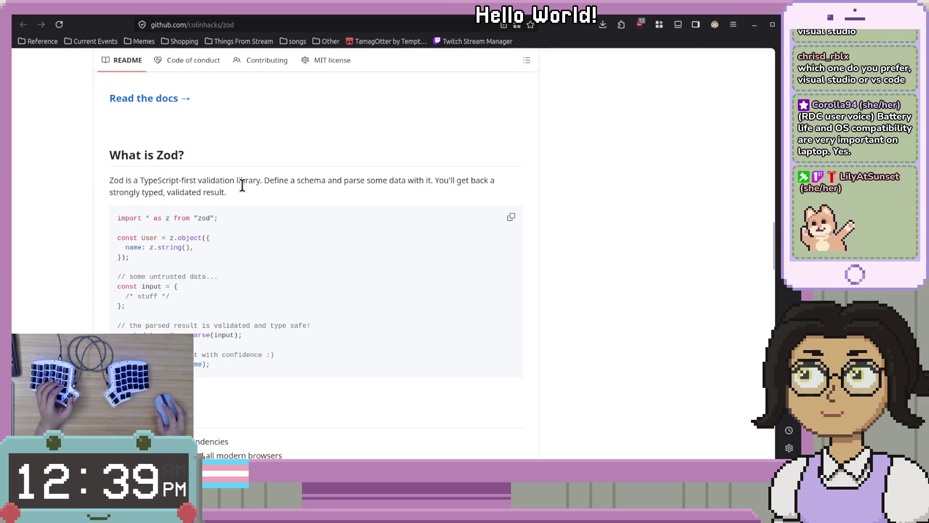
# Read through the Zod README examples, return to the page top, then open the zodot repository page.
pyautogui.scroll(10, 624, 270)
pyautogui.scroll(-12, 624, 271)
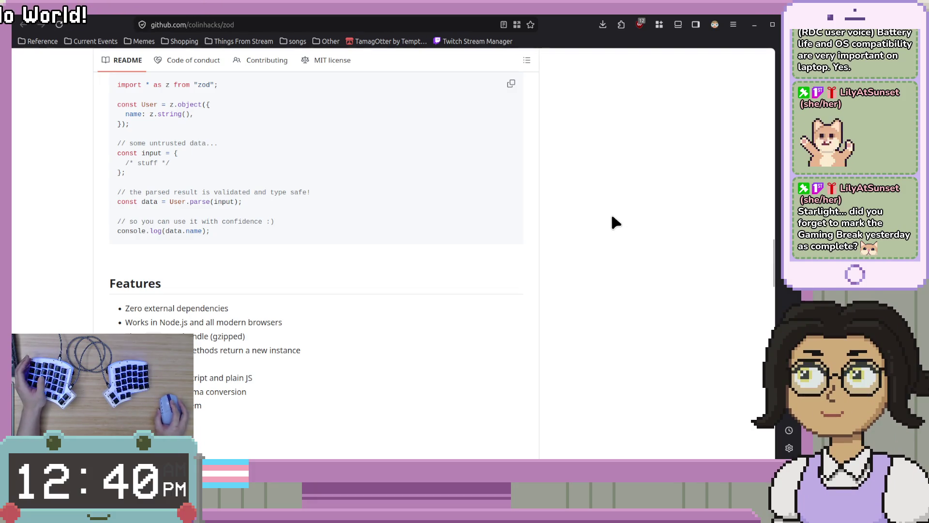
pyautogui.scroll(2, 611, 217)
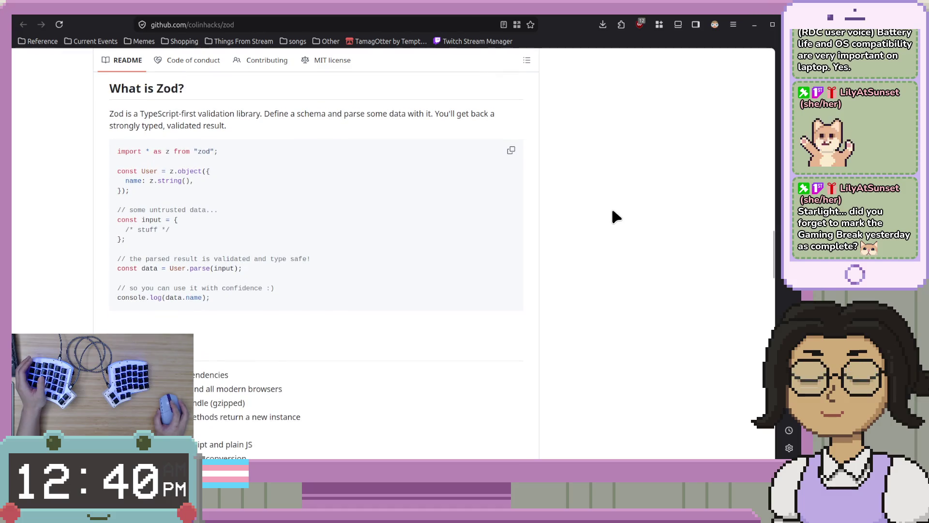
pyautogui.scroll(-20, 613, 211)
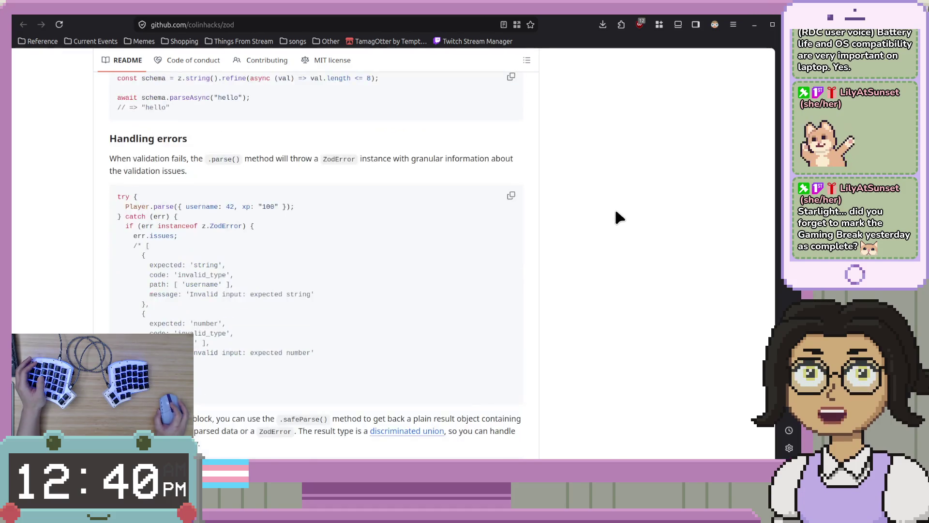
pyautogui.scroll(-5, 619, 220)
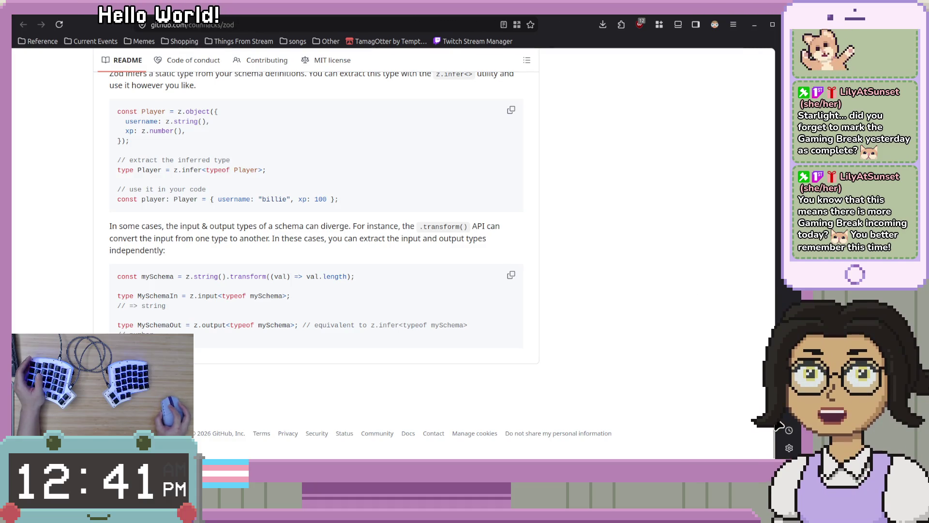
pyautogui.scroll(15, 779, 105)
pyautogui.moveTo(778, 105); pyautogui.dragTo(778, 63)
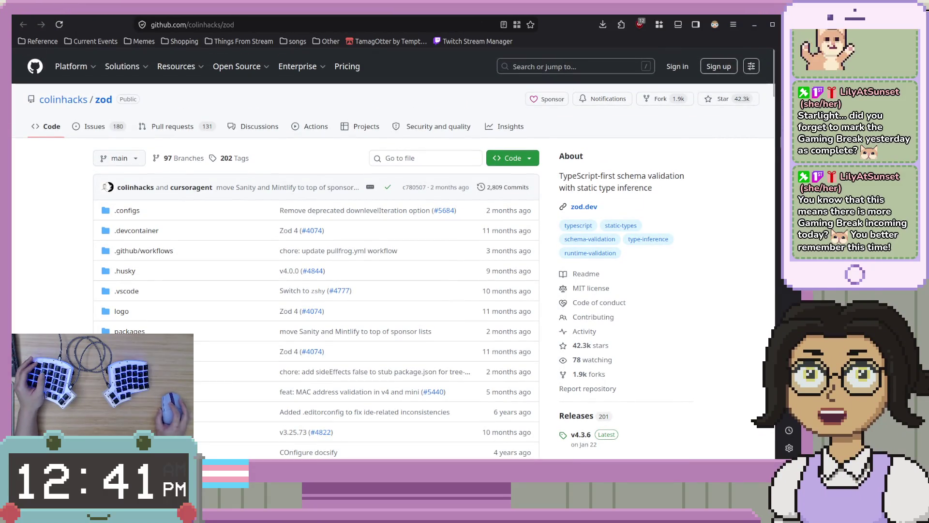
pyautogui.click(778, 52)
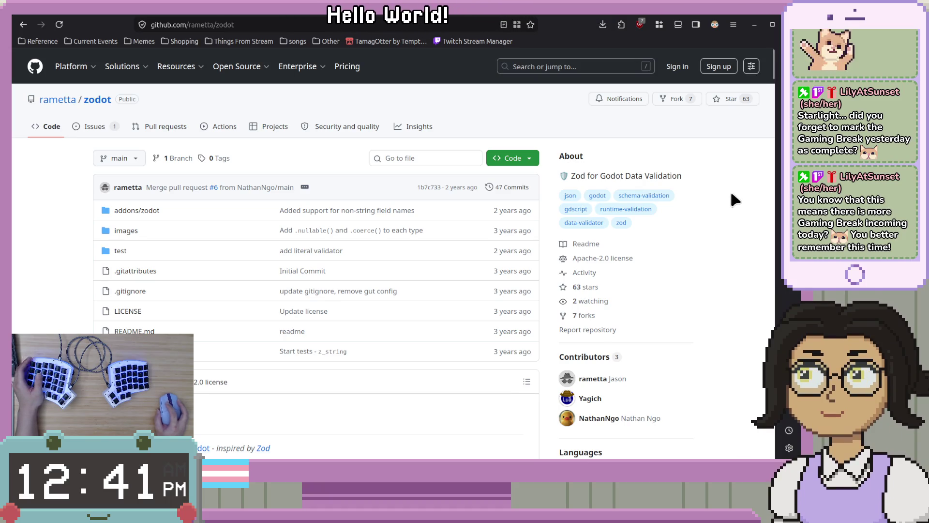
# View Zodot's Asset Library page, close that tab, and return to VS Code.
pyautogui.click(784, 61)
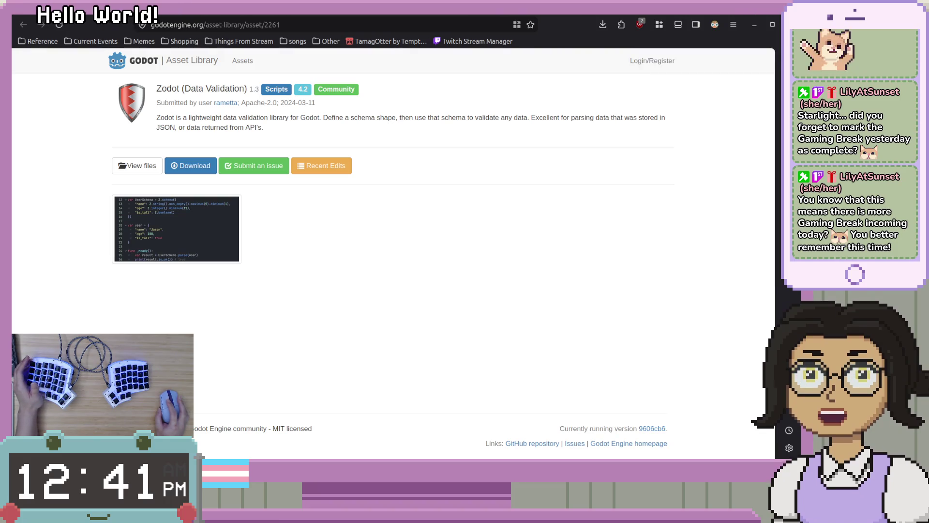
pyautogui.hotkey('ctrl', 'w')
pyautogui.hotkey('alt', 'Tab')
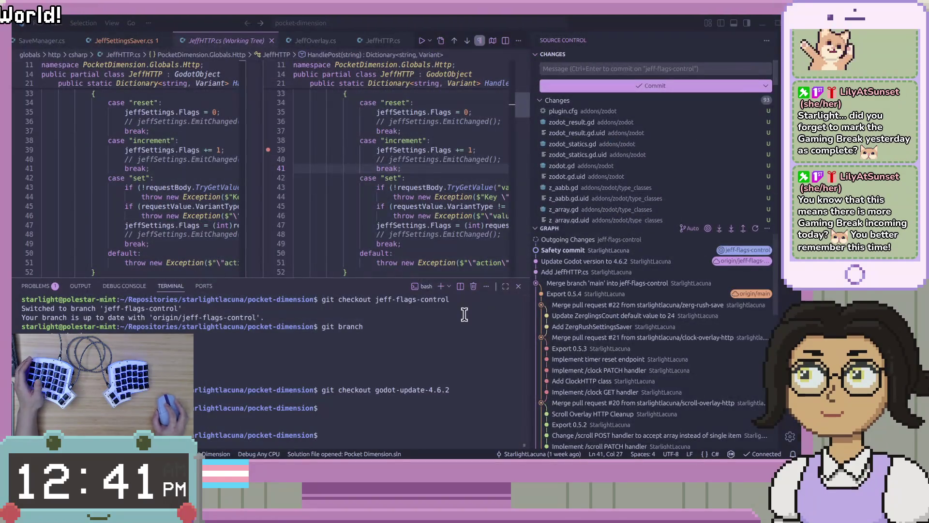
# Review the type-check exception line in HandlePost, then return to the Godot editor.
pyautogui.click(395, 215)
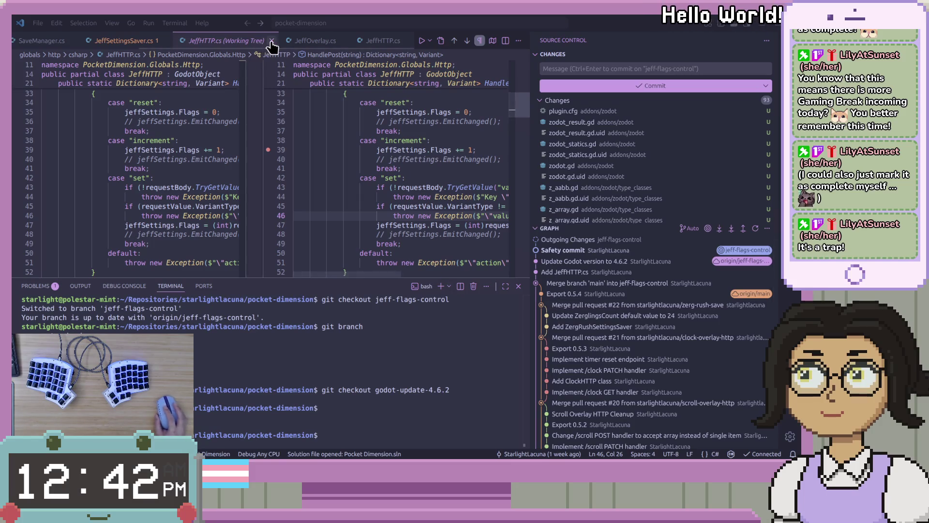
pyautogui.hotkey('alt', 'Tab')
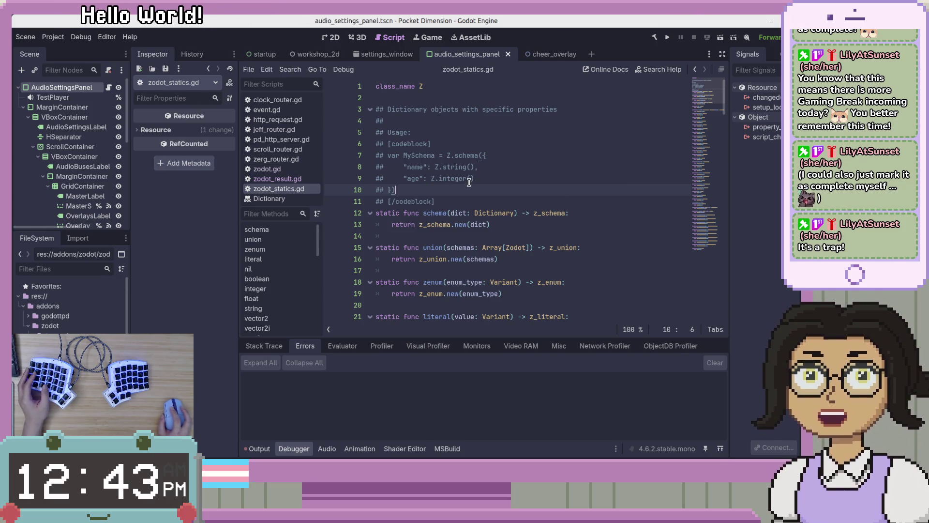
pyautogui.moveTo(322, 177); pyautogui.dragTo(327, 179)
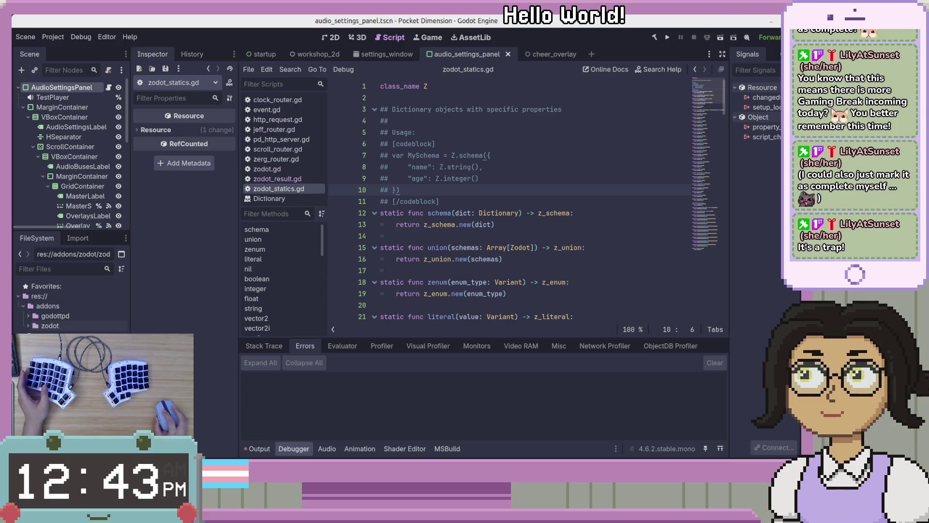
pyautogui.scroll(-5, 70, 305)
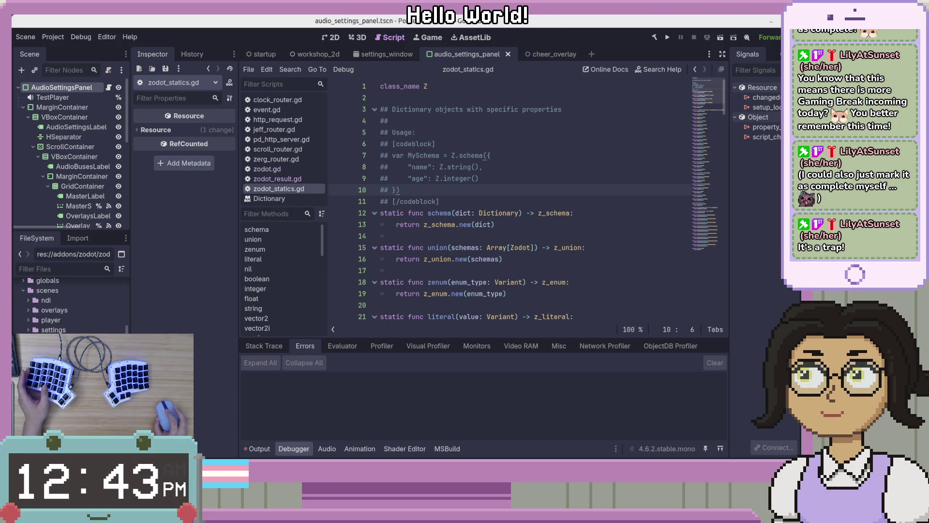
pyautogui.scroll(5, 70, 305)
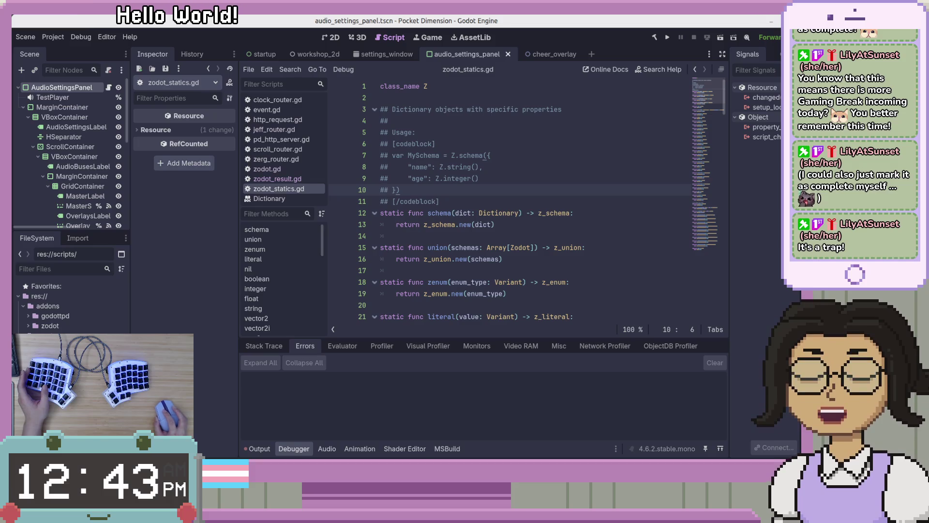
pyautogui.scroll(-5, 72, 305)
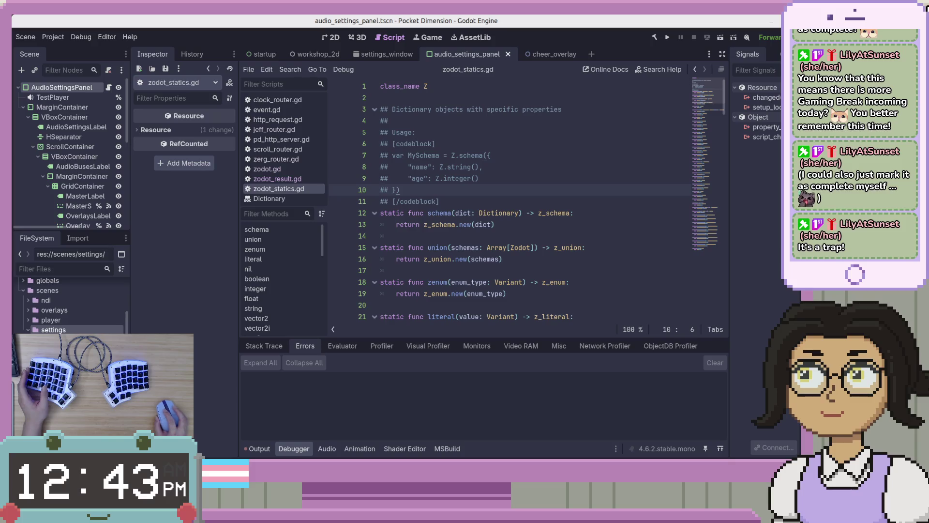
pyautogui.press('Down')
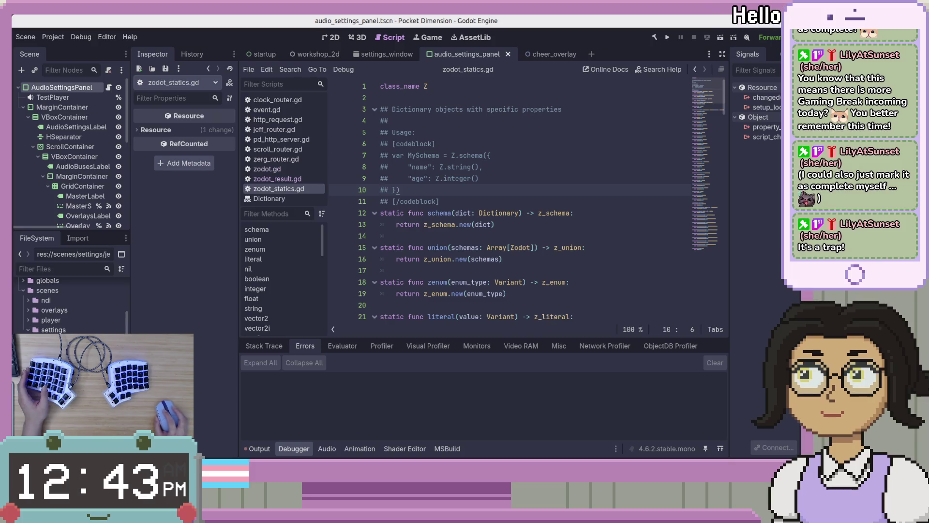
pyautogui.scroll(4, 73, 305)
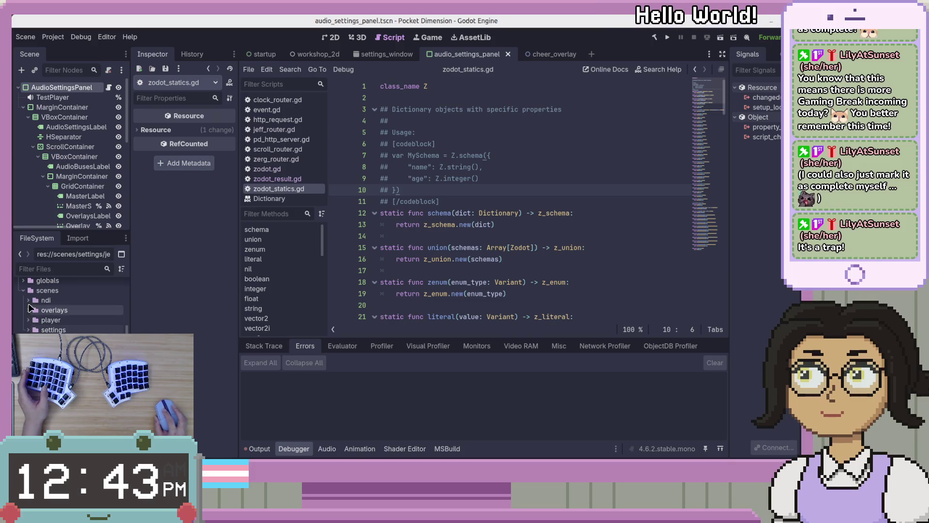
pyautogui.scroll(2, 72, 304)
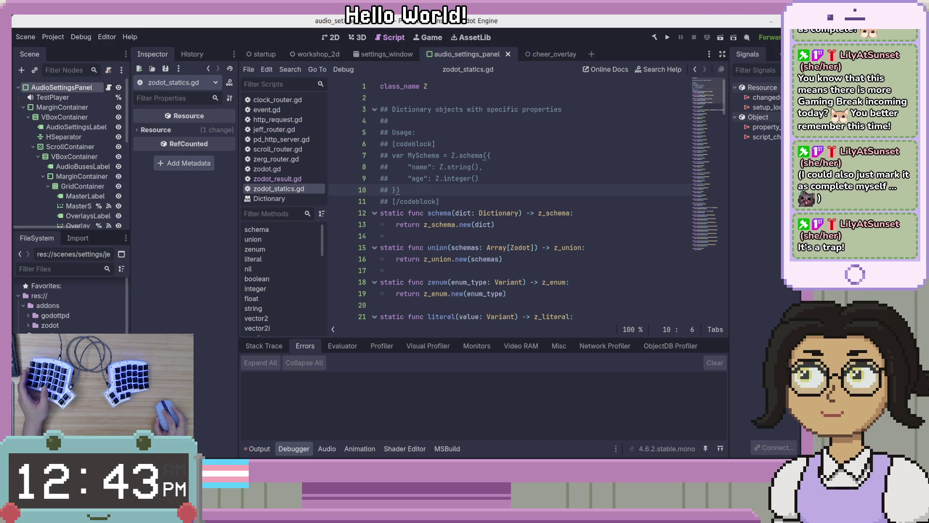
pyautogui.scroll(-3, 72, 305)
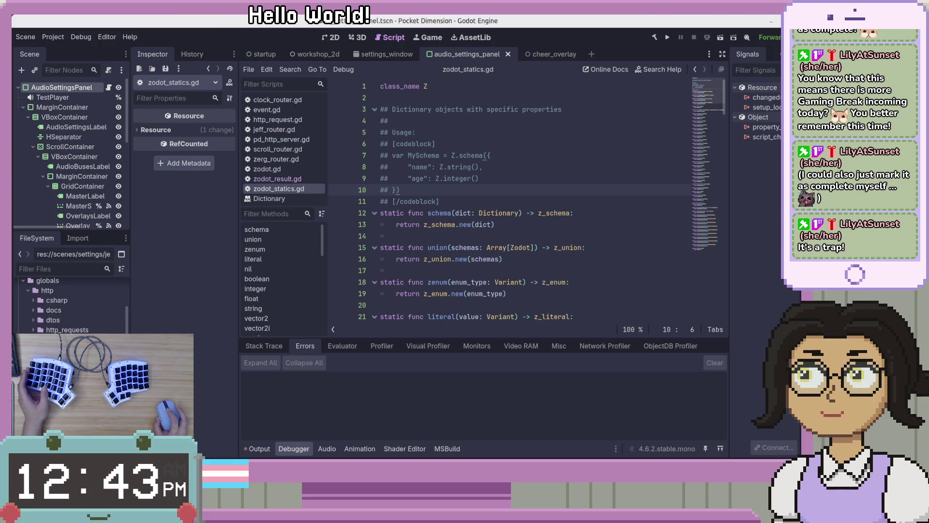
pyautogui.hotkey('alt', 'Left')
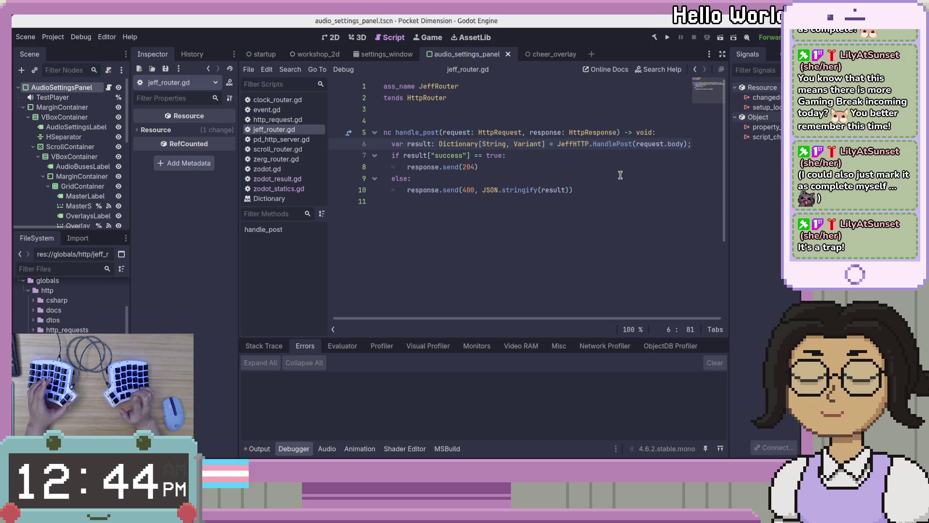
# Look up where the request body is defined, then return to jeff_router.gd.
pyautogui.press('Up')
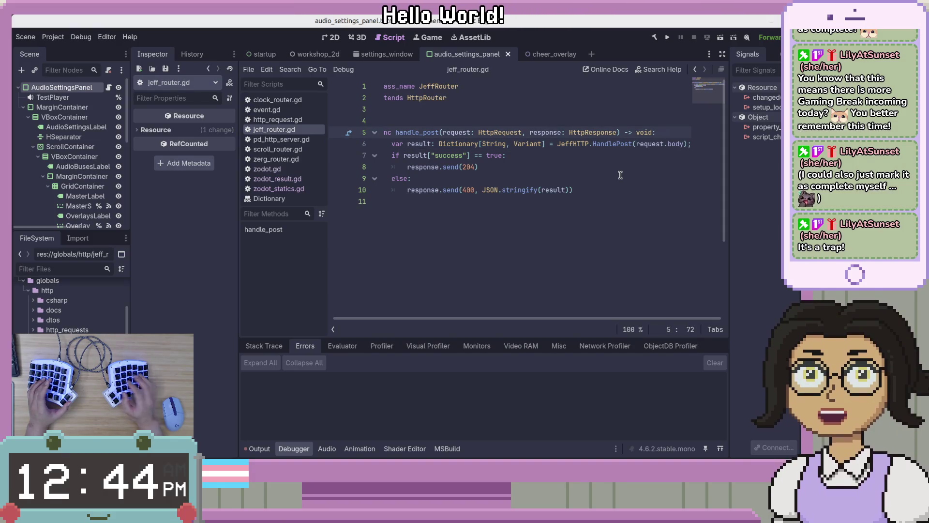
pyautogui.keyDown('ctrl'); pyautogui.click(678, 145); pyautogui.keyUp('ctrl')
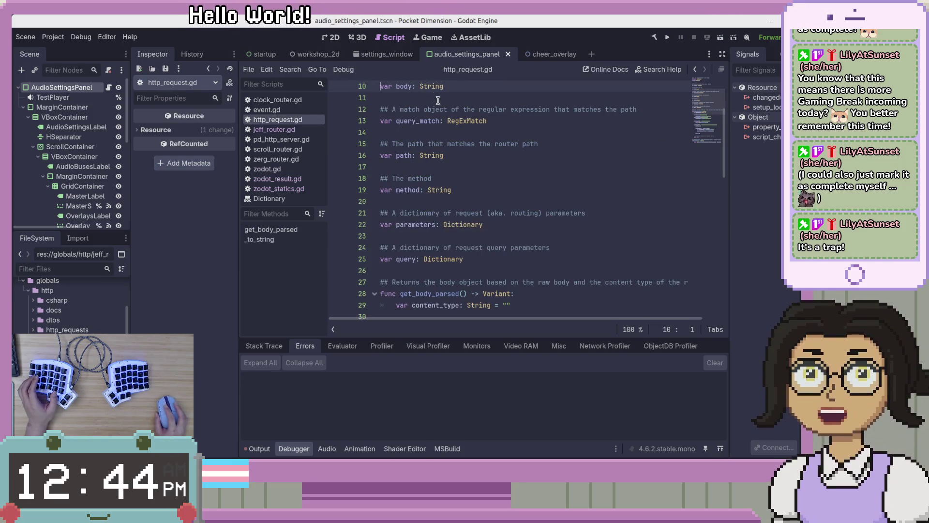
pyautogui.scroll(3, 438, 100)
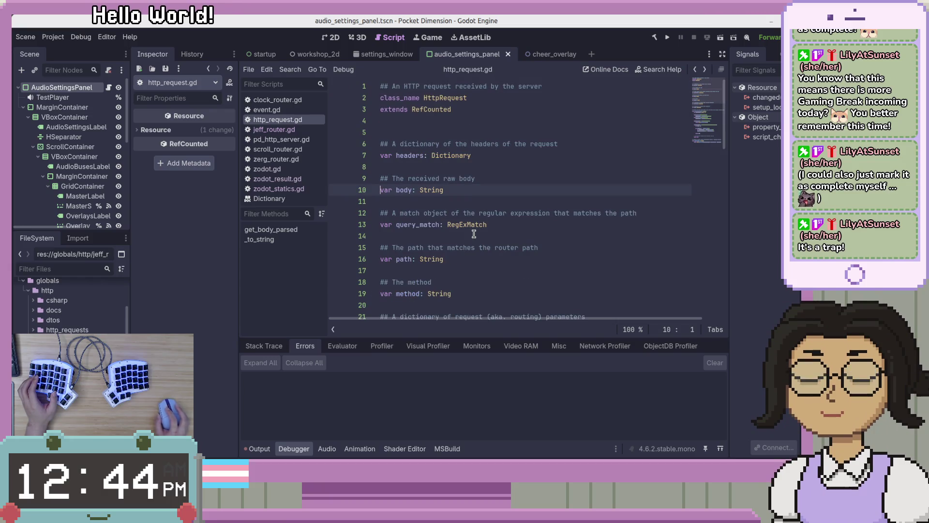
pyautogui.hotkey('alt', 'Left')
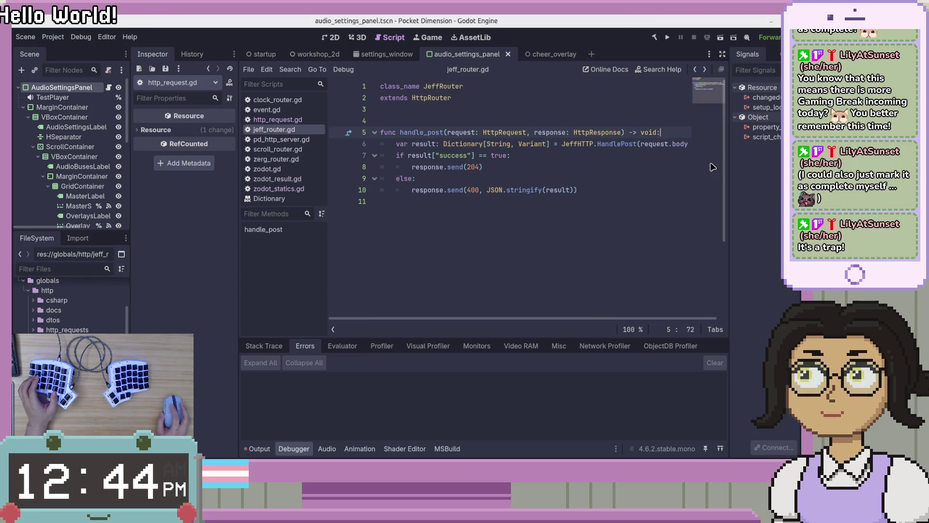
# Add a request.body line at the top of handle_post using autocomplete.
pyautogui.press('Return')
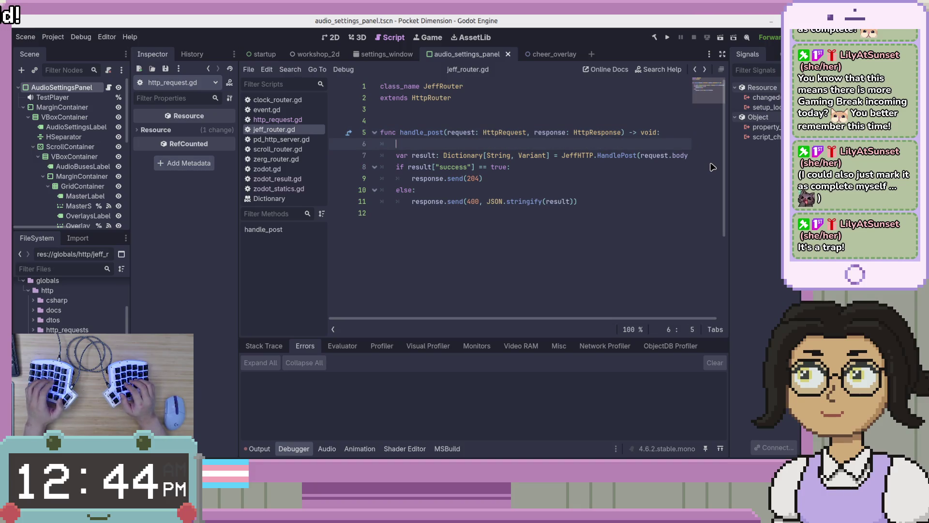
pyautogui.write('request')
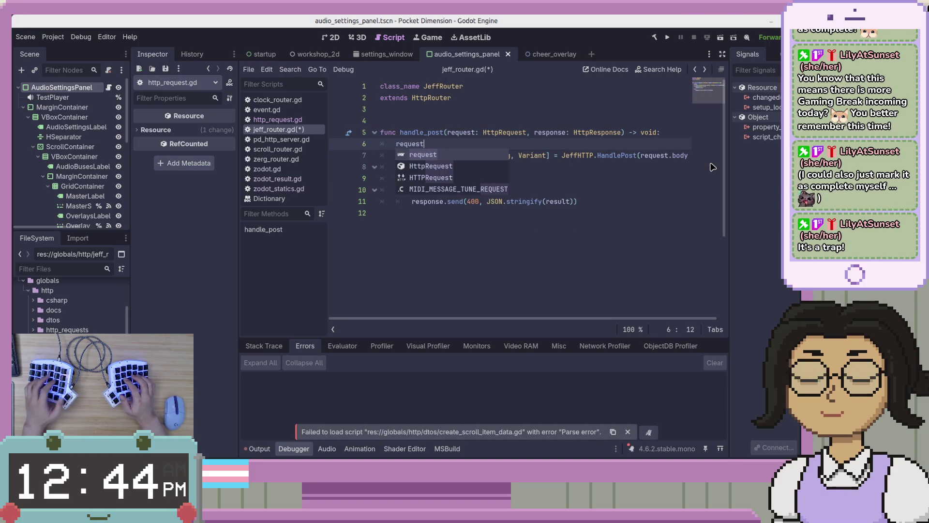
pyautogui.write('l')
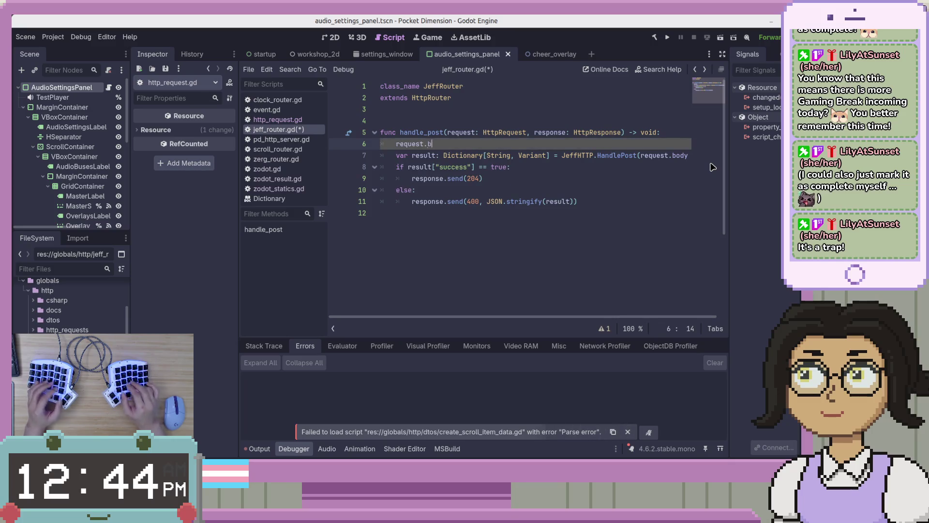
pyautogui.write('dy')
pyautogui.hotkey('shift', 'Home')
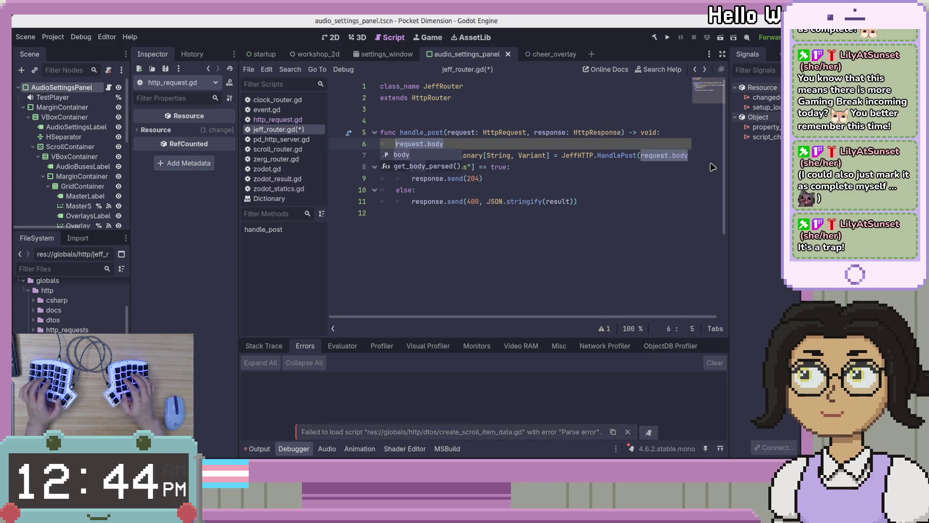
pyautogui.click(613, 155)
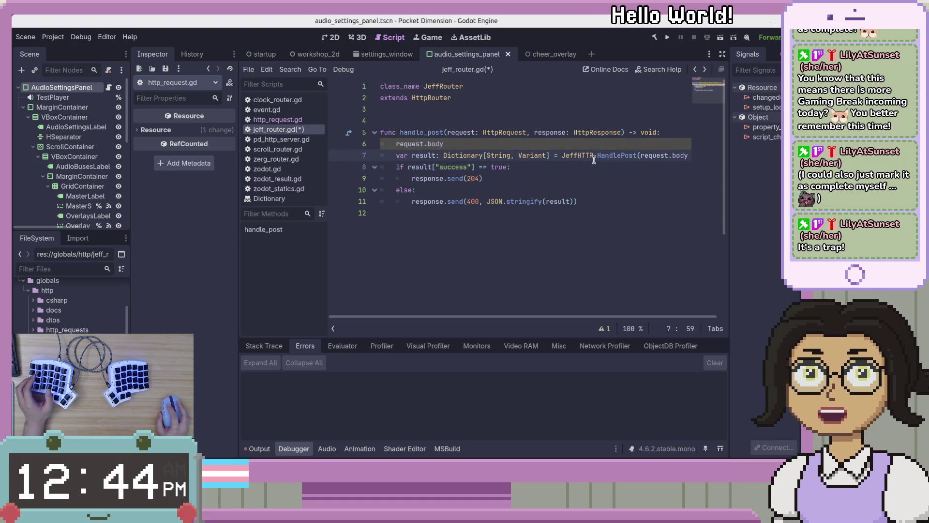
pyautogui.hotkey('alt', 'Tab')
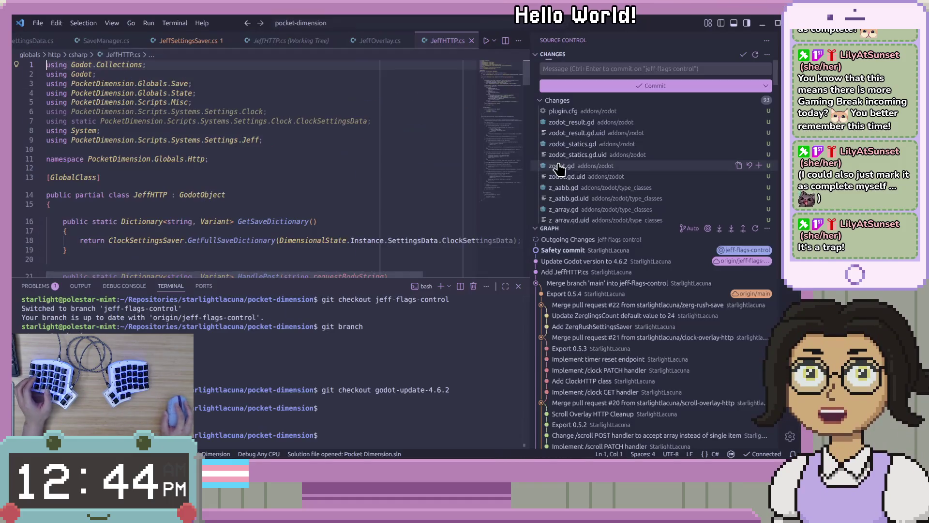
# Follow the requestBodyString parsing line to ParseGodotDictionary's definition with F12.
pyautogui.scroll(-6, 179, 152)
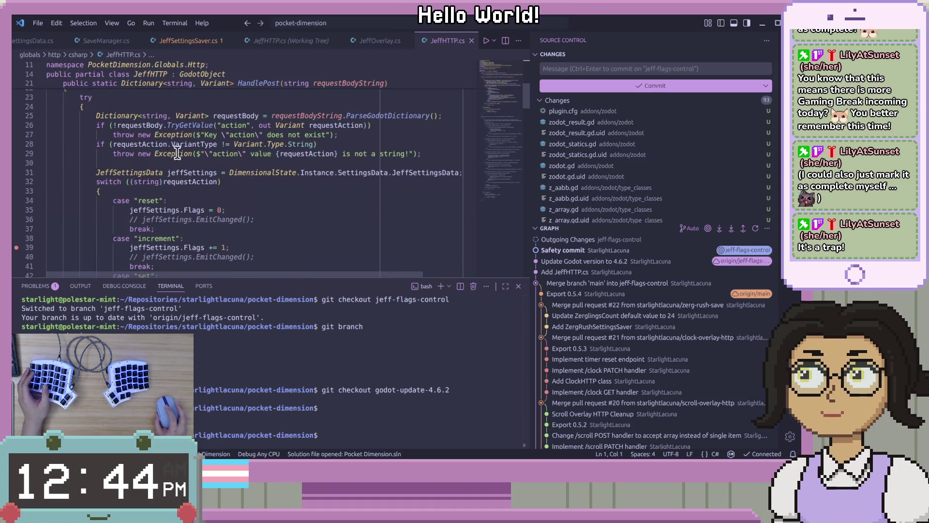
pyautogui.click(179, 140)
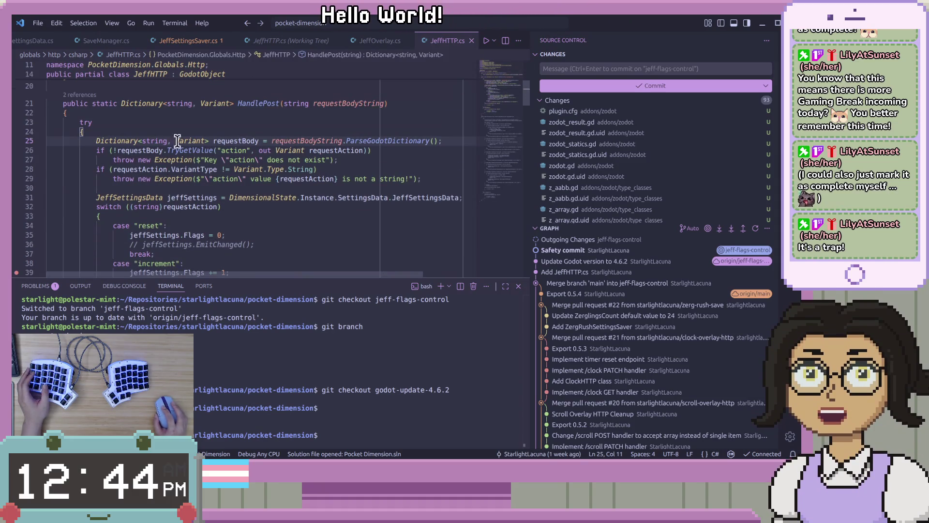
pyautogui.doubleClick(293, 141)
pyautogui.click(406, 140)
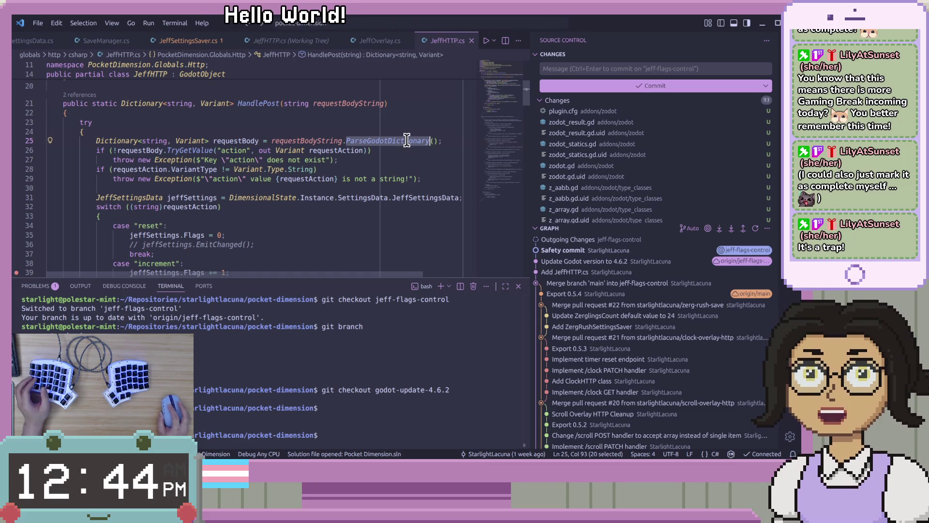
pyautogui.press('F12')
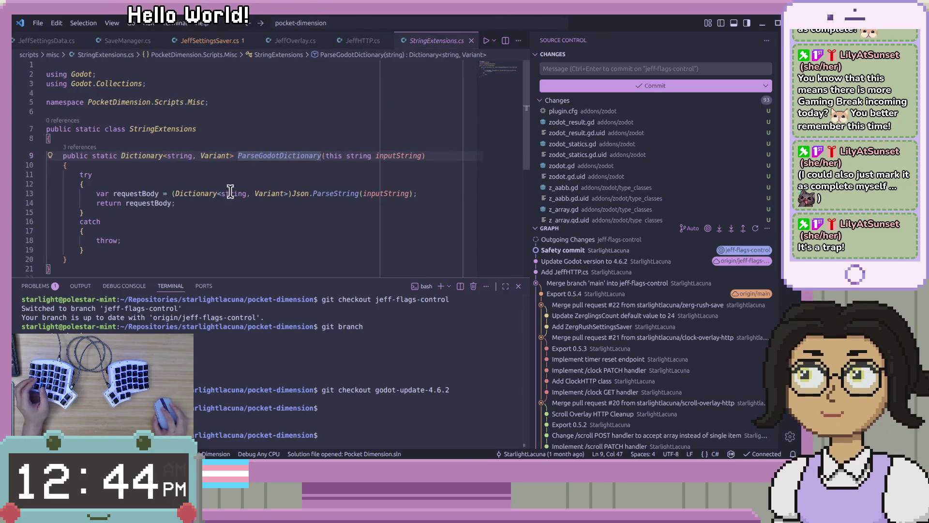
# Inspect the helper's Json.ParseString line, go back to JeffHTTP.cs, and return to Godot.
pyautogui.click(343, 184)
pyautogui.moveTo(172, 193)
pyautogui.mouseDown()
pyautogui.moveTo(409, 192)
pyautogui.moveTo(182, 193)
pyautogui.mouseUp()
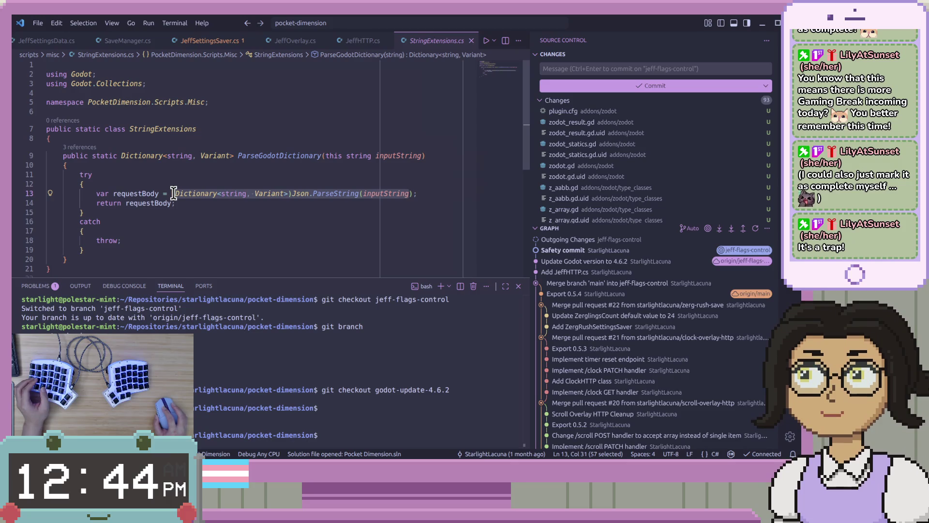
pyautogui.scroll(-1, 284, 253)
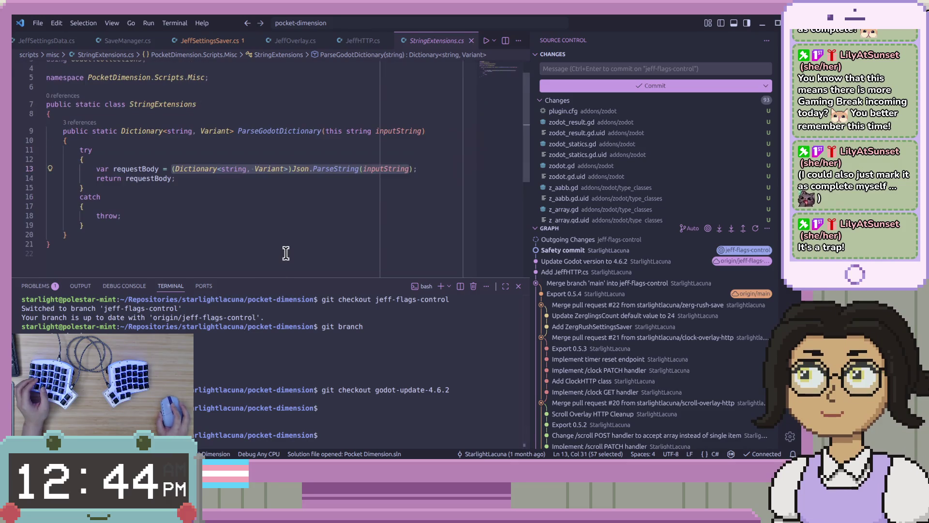
pyautogui.doubleClick(300, 169)
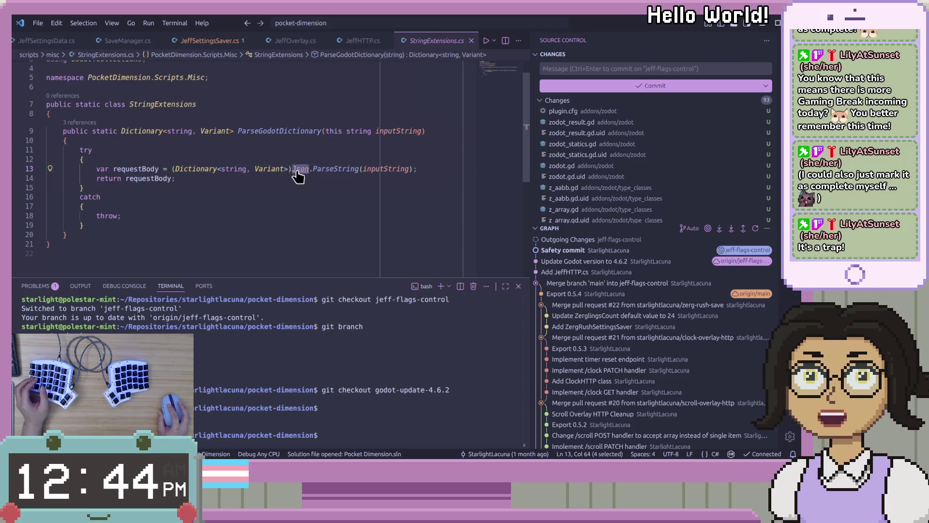
pyautogui.moveTo(303, 179)
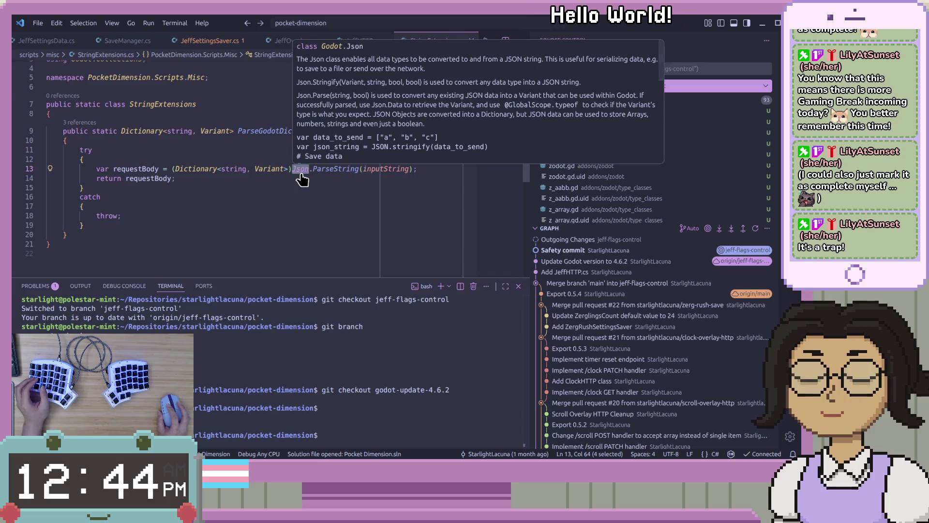
pyautogui.moveTo(320, 187); pyautogui.dragTo(327, 192)
pyautogui.doubleClick(301, 169)
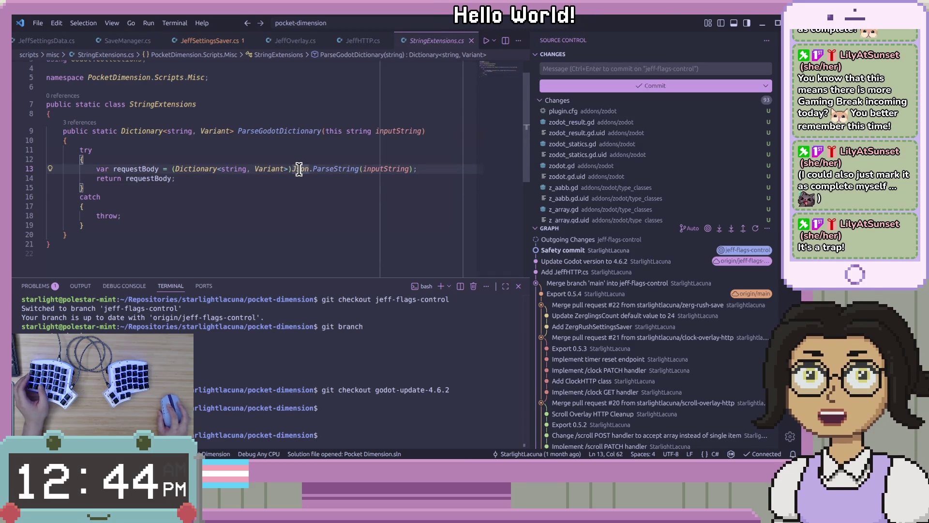
pyautogui.hotkey('ctrl', 'alt', '-')
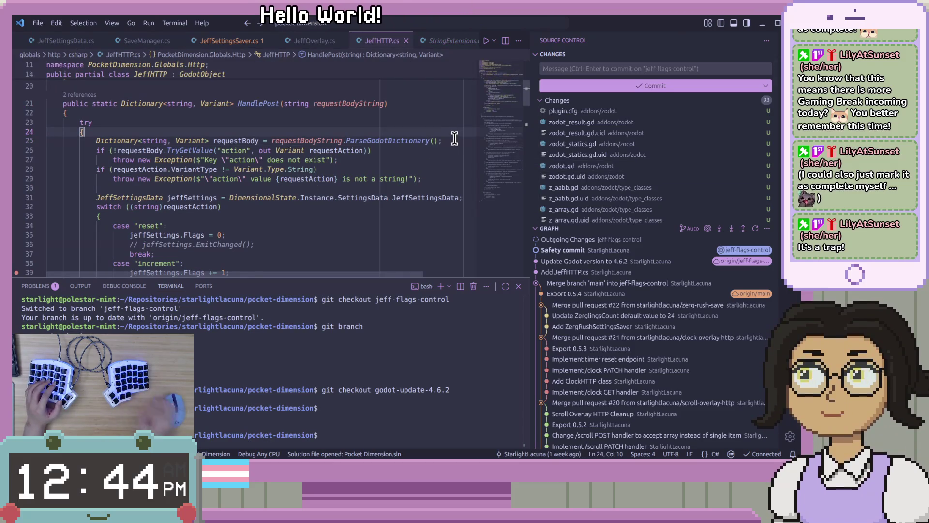
pyautogui.hotkey('alt', 'Tab')
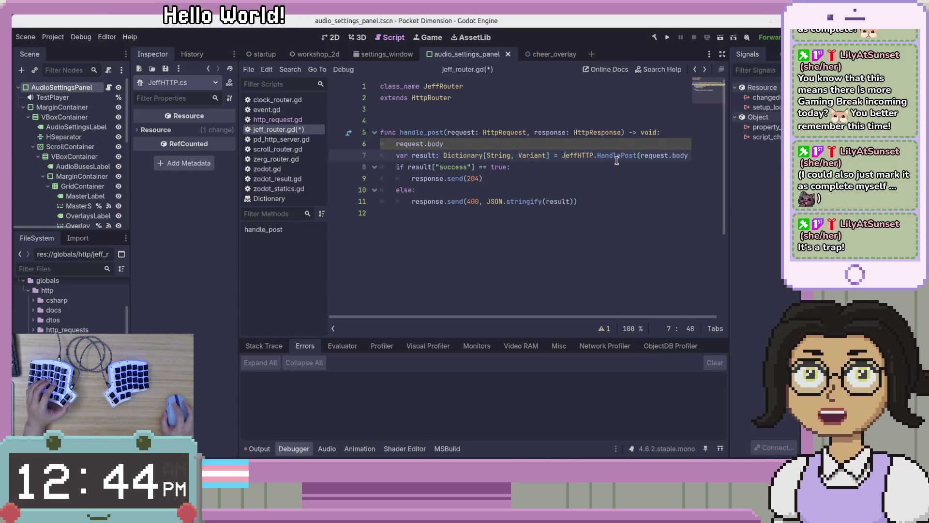
# Rewrite line 6 of handle_post as var JSON.parse_string(request.body).
pyautogui.click(639, 145)
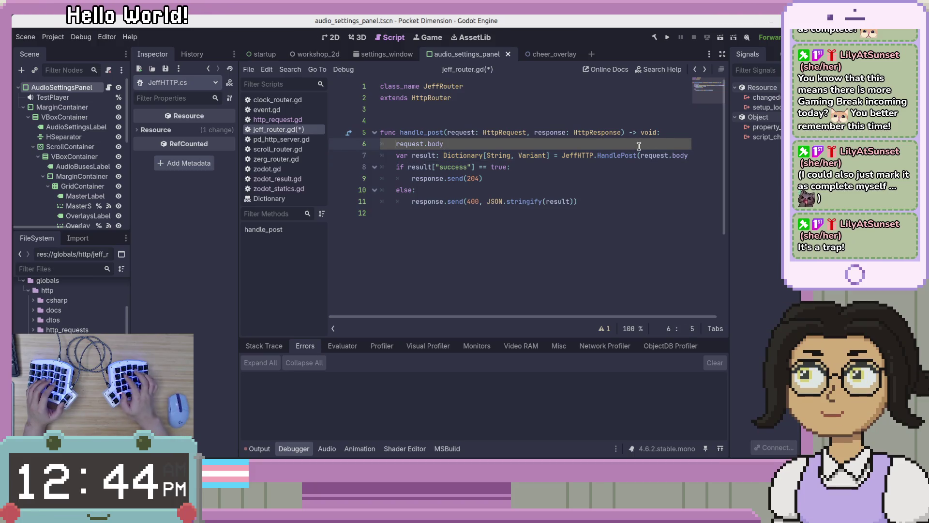
pyautogui.press('Home')
pyautogui.write('JSON.pa')
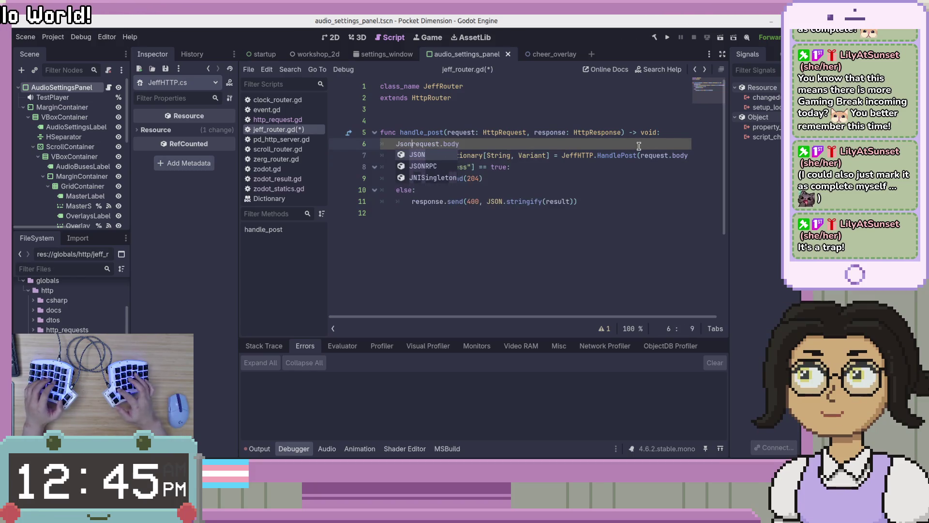
pyautogui.write('rse_string(')
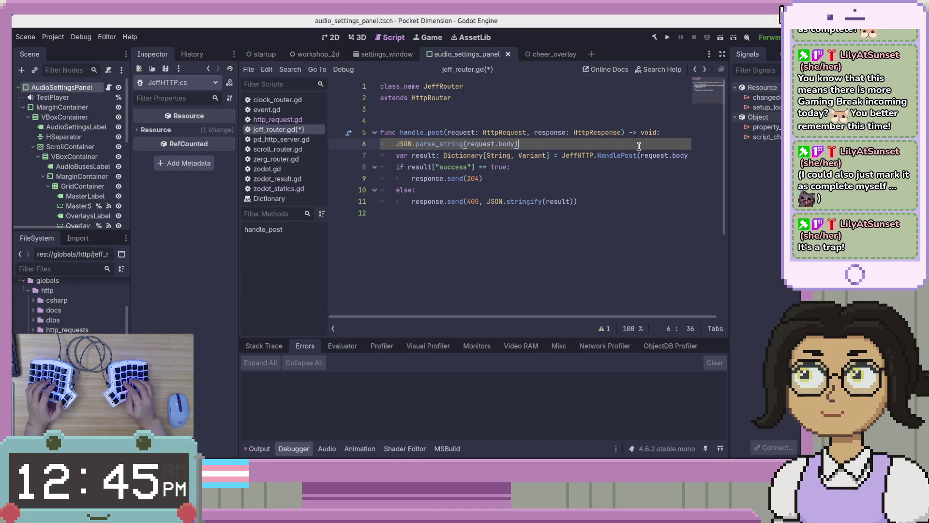
pyautogui.press('Home')
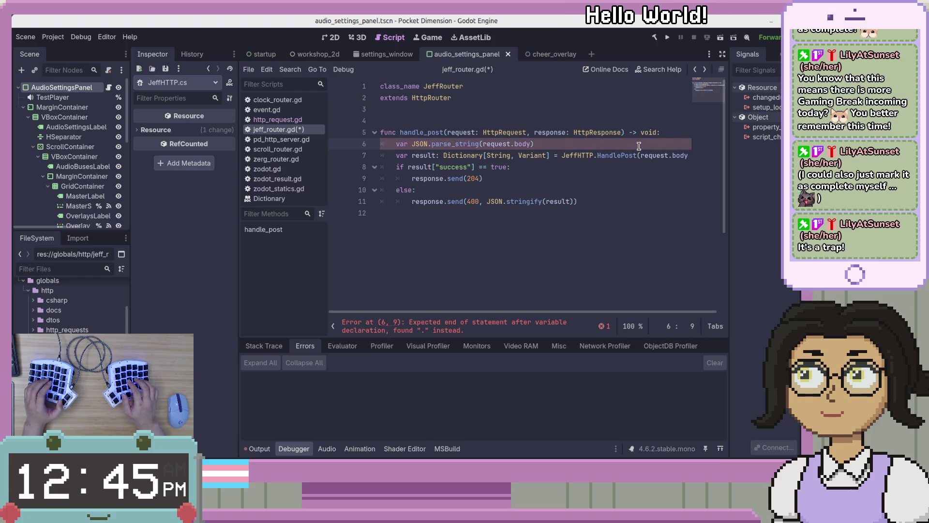
pyautogui.hotkey('ctrl', 'Right')
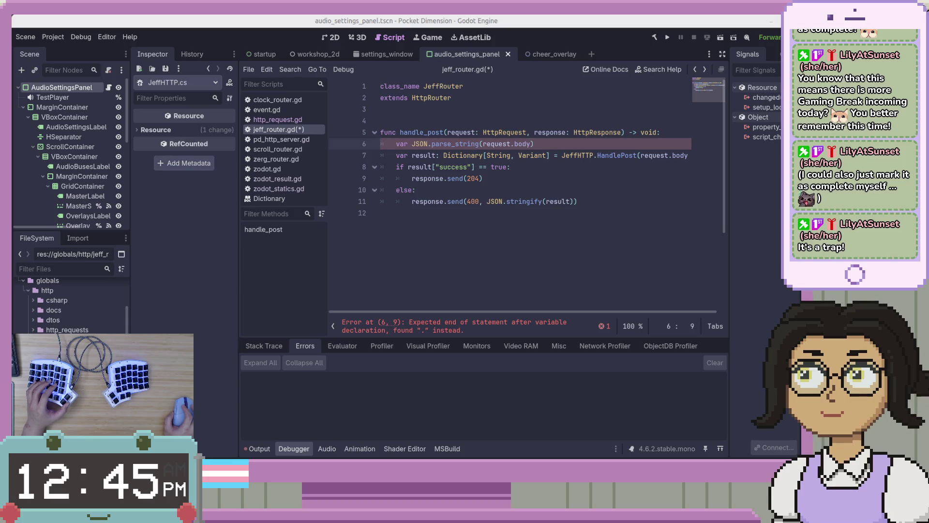
pyautogui.click(639, 135)
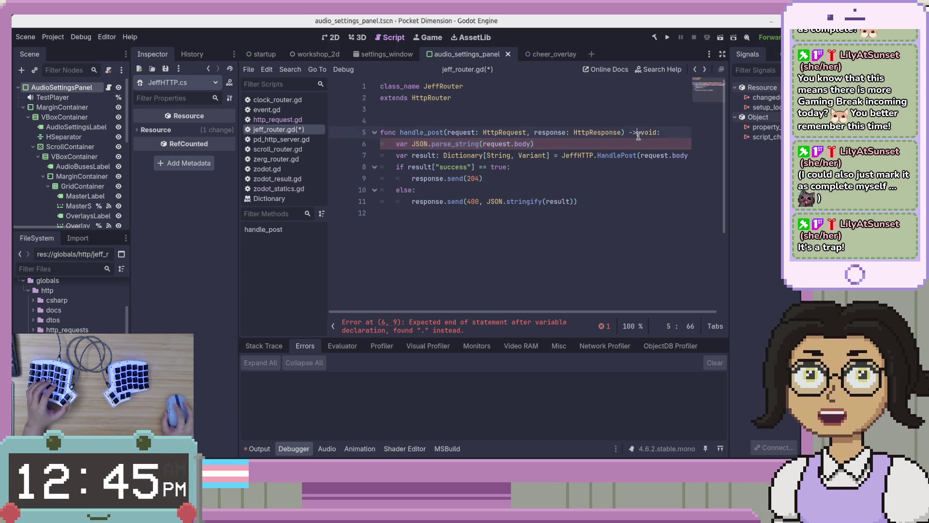
# Add a new first line in handle_post declaring var jeff_request_schema.
pyautogui.press('Return')
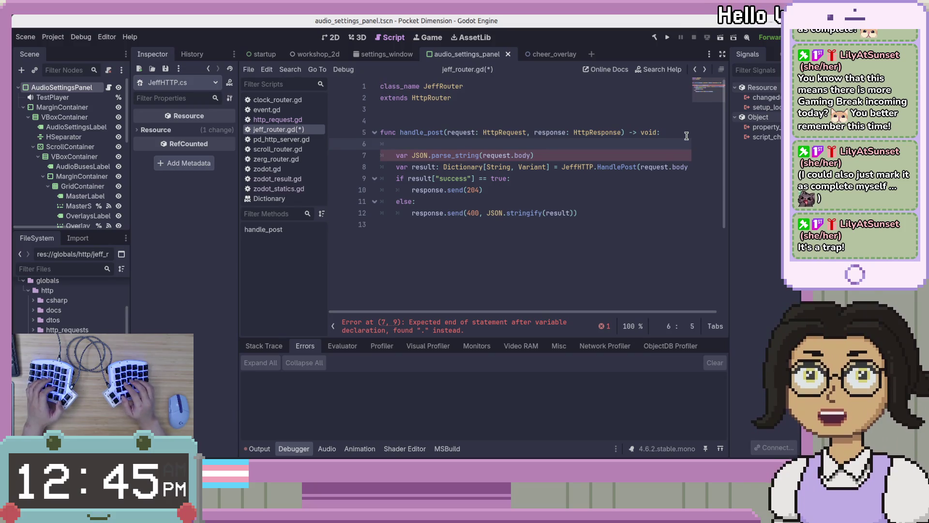
pyautogui.write('varJe')
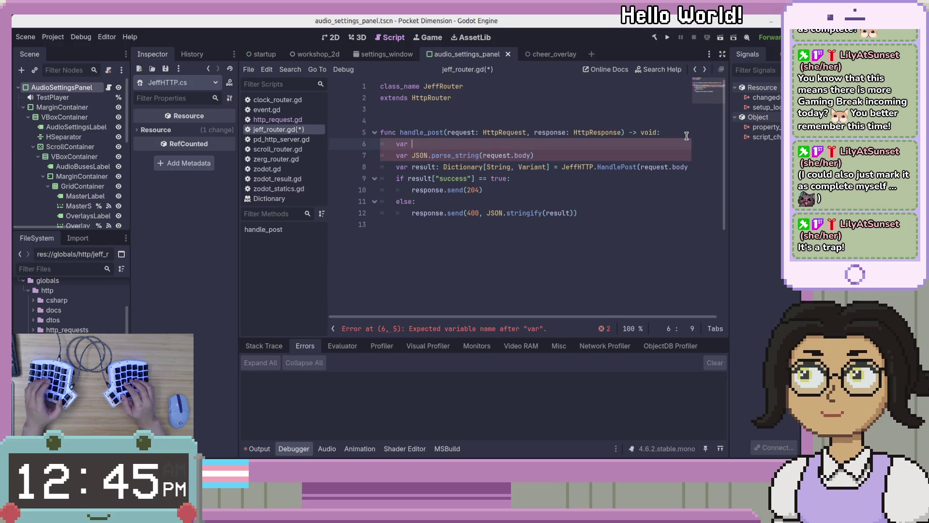
pyautogui.write('f')
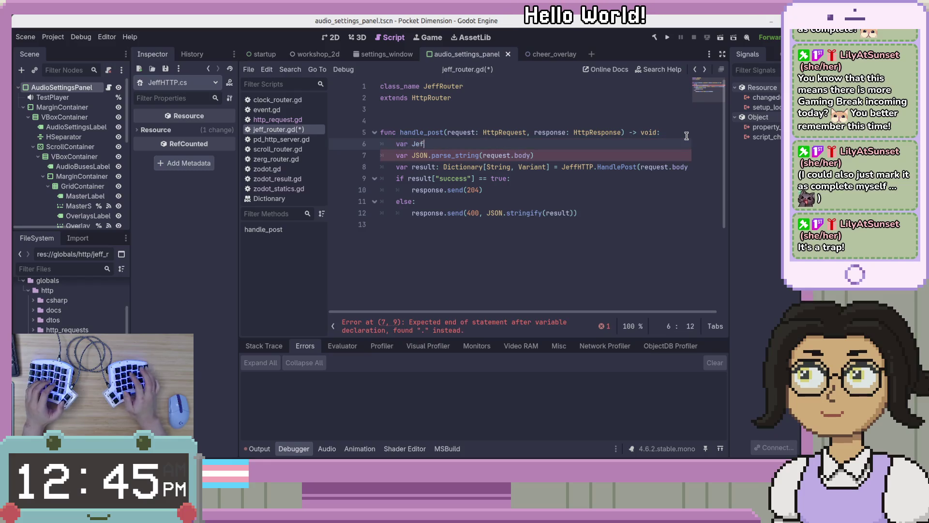
pyautogui.write('jeffRe')
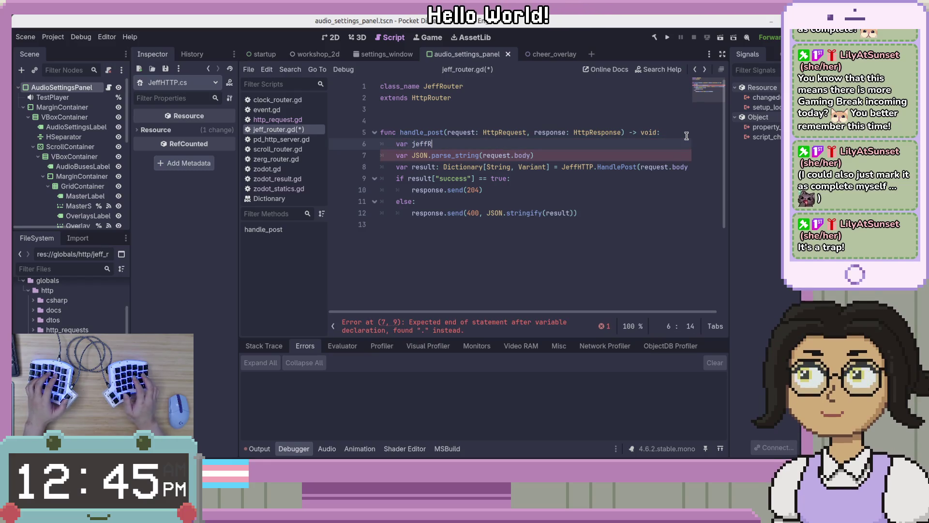
pyautogui.press('BackSpace')
pyautogui.press('BackSpace')
pyautogui.write('_rq')
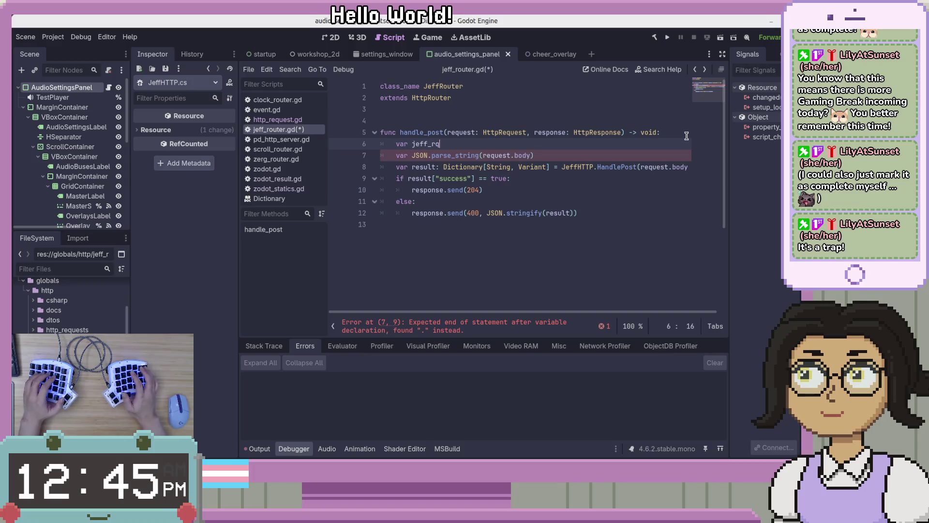
pyautogui.press('BackSpace')
pyautogui.write('eque')
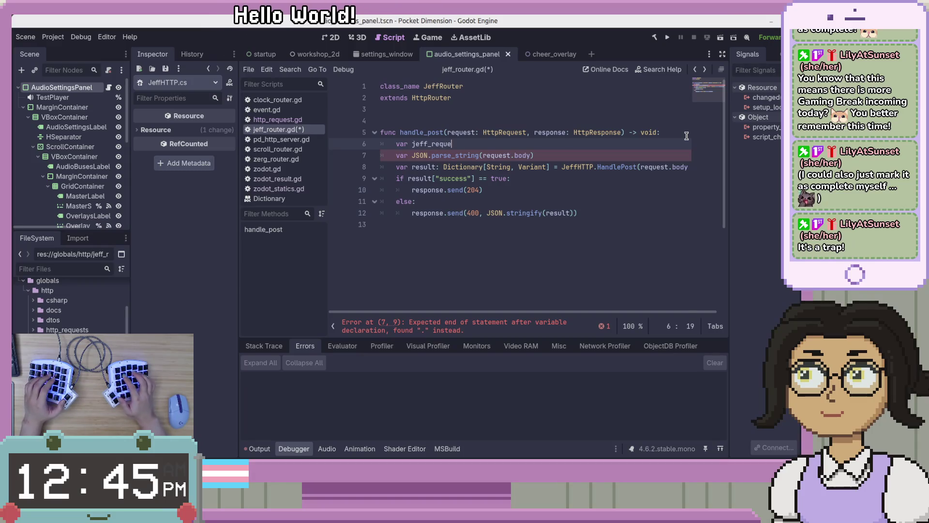
pyautogui.write('st_schema:')
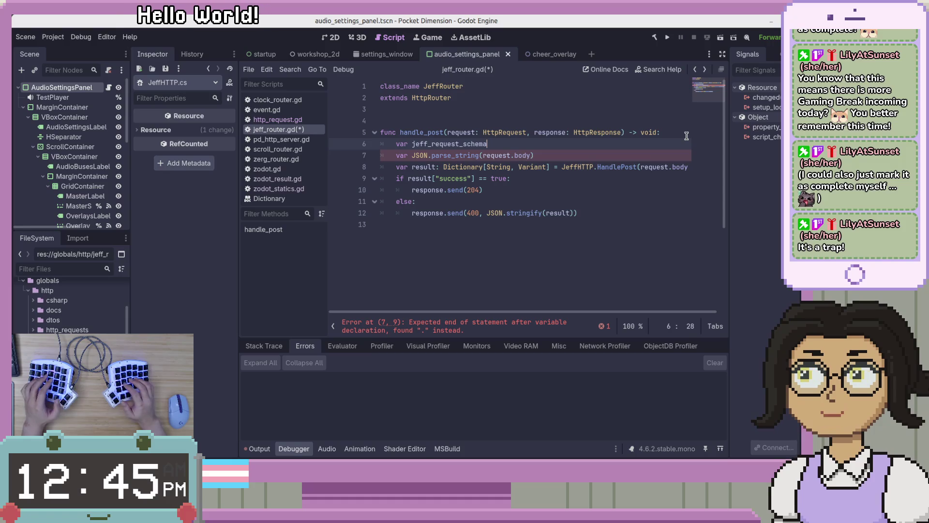
pyautogui.press('BackSpace')
pyautogui.press('BackSpace')
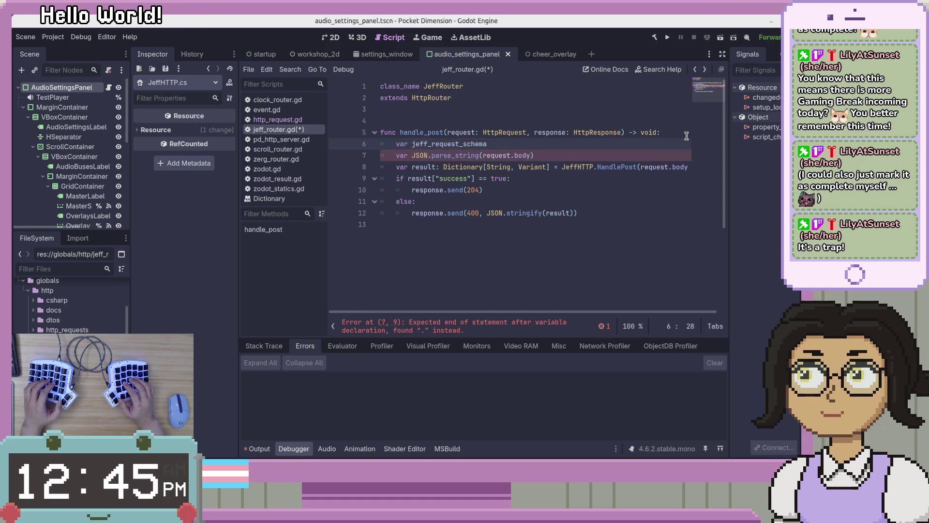
pyautogui.press('BackSpace')
pyautogui.press('BackSpace')
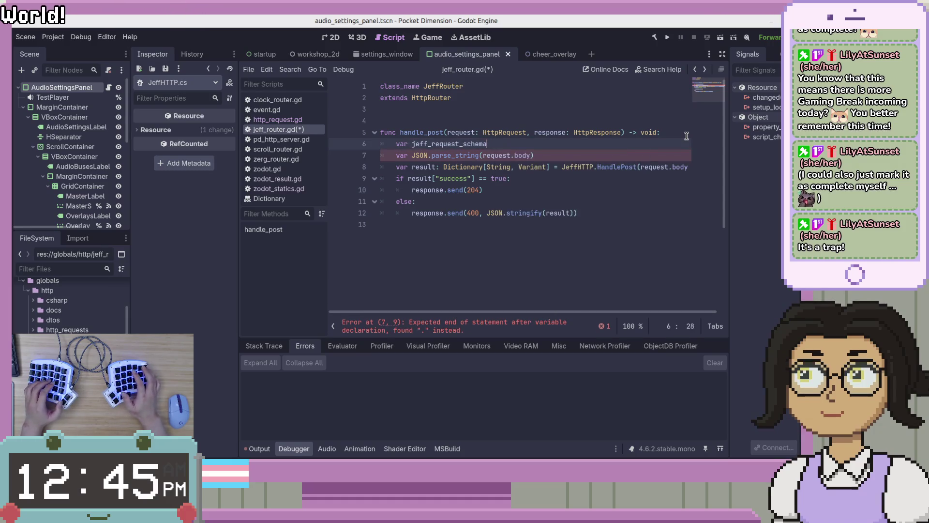
# Assign it Z.schema({ }) with the braces on separate lines, and jump to Z.schema's definition.
pyautogui.write('=Z.schema(')
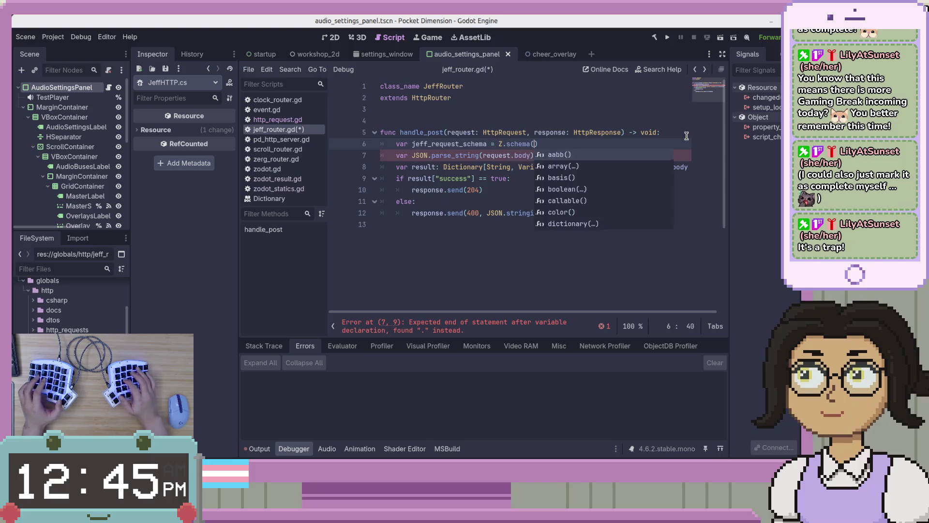
pyautogui.press('Return')
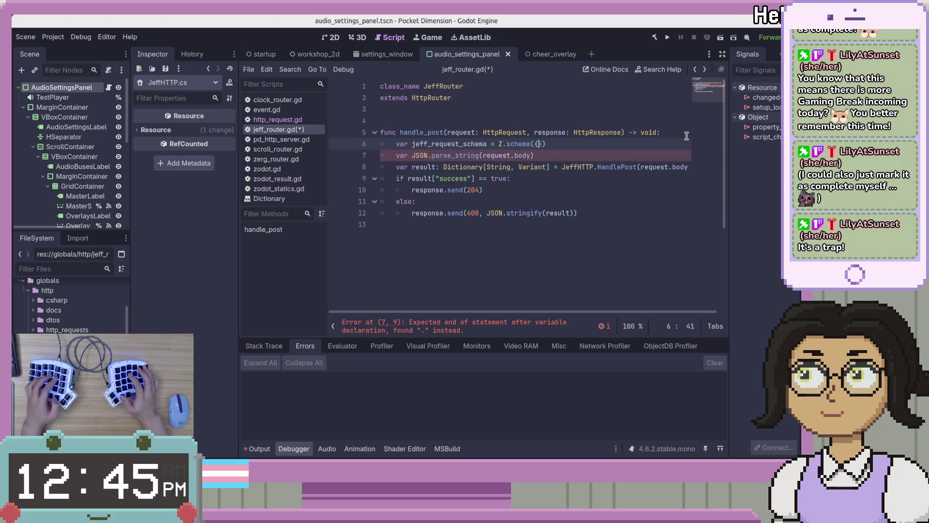
pyautogui.press('Return')
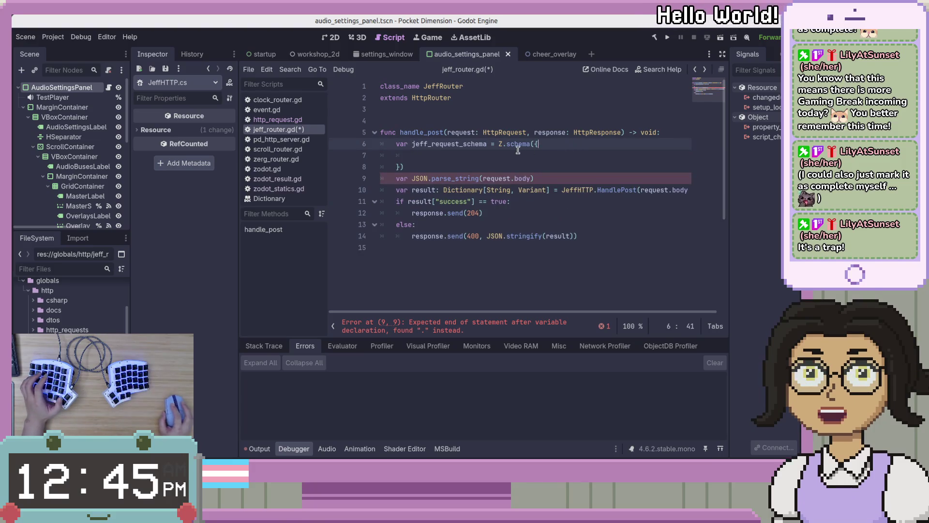
pyautogui.keyDown('ctrl'); pyautogui.click(518, 147); pyautogui.keyUp('ctrl')
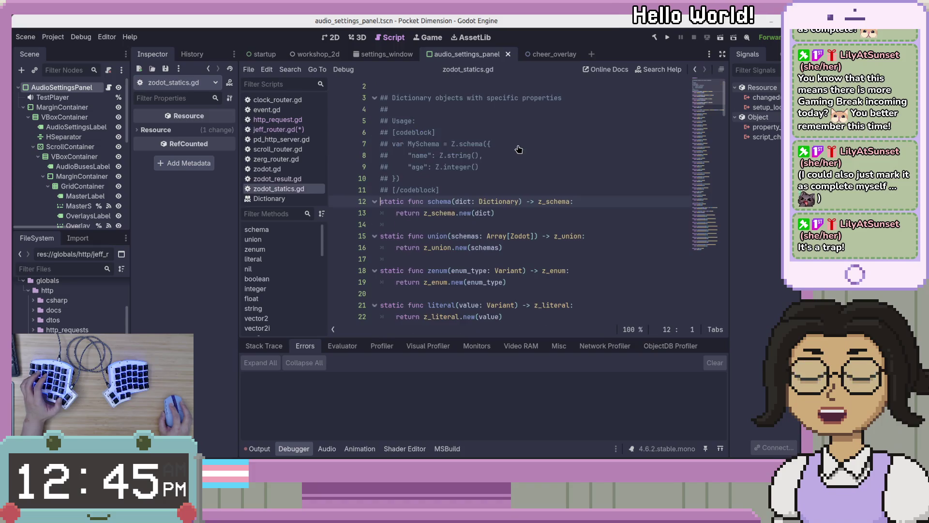
# Inspect the z_schema class definition, then go back to jeff_router.gd.
pyautogui.keyDown('ctrl'); pyautogui.click(559, 202); pyautogui.keyUp('ctrl')
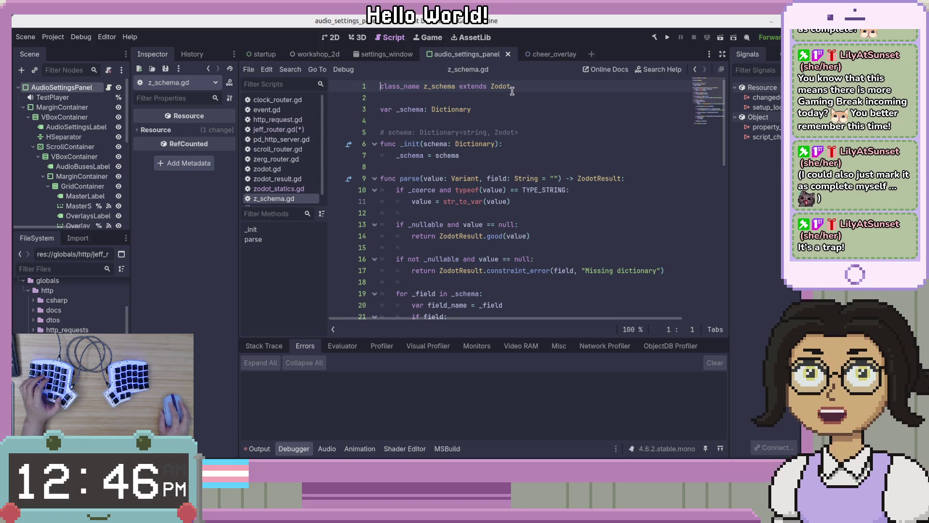
pyautogui.hotkey('alt', 'Left')
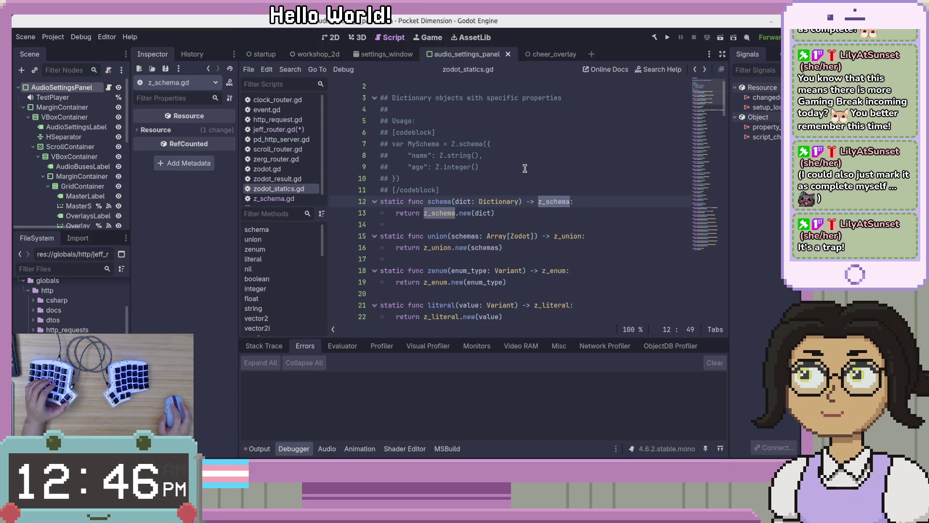
pyautogui.hotkey('alt', 'Left')
# Place the cursor right after jeff_request_schema on line 6, before the '='.
pyautogui.click(456, 144)
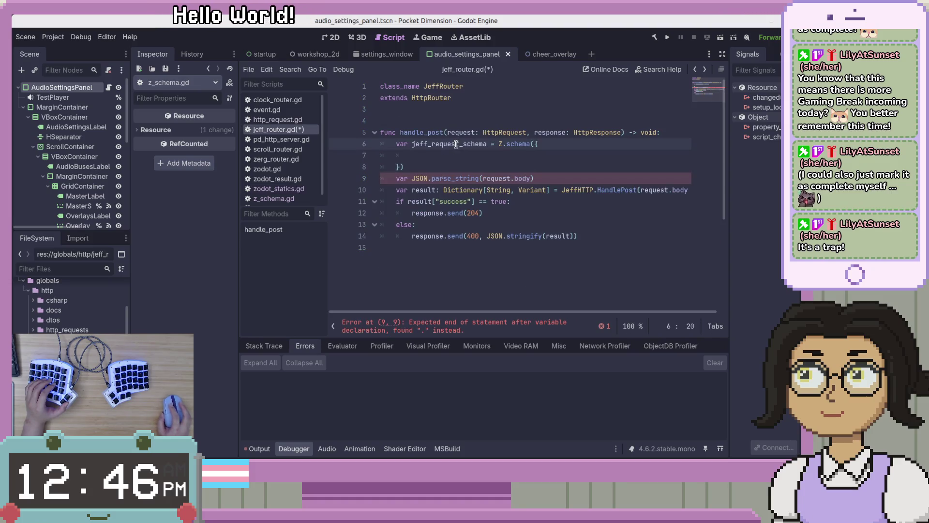
pyautogui.click(447, 166)
pyautogui.click(490, 144)
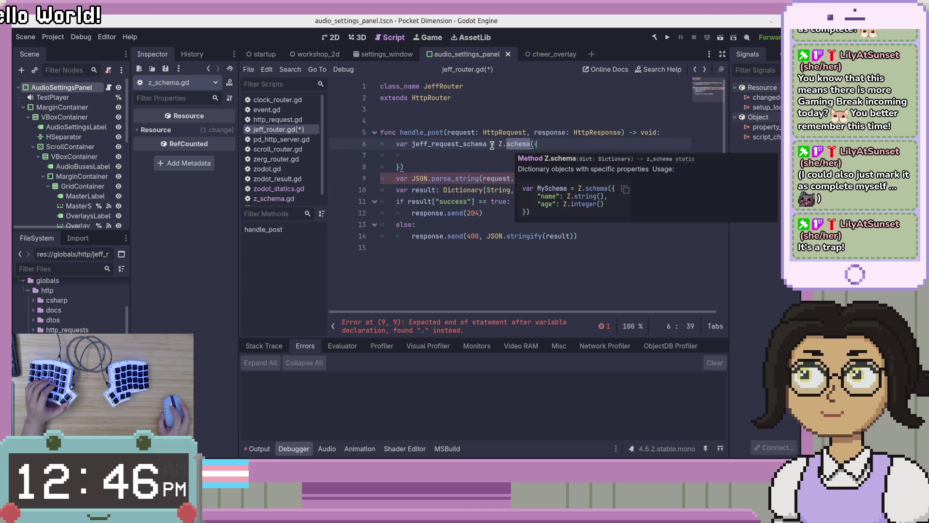
pyautogui.press('Left')
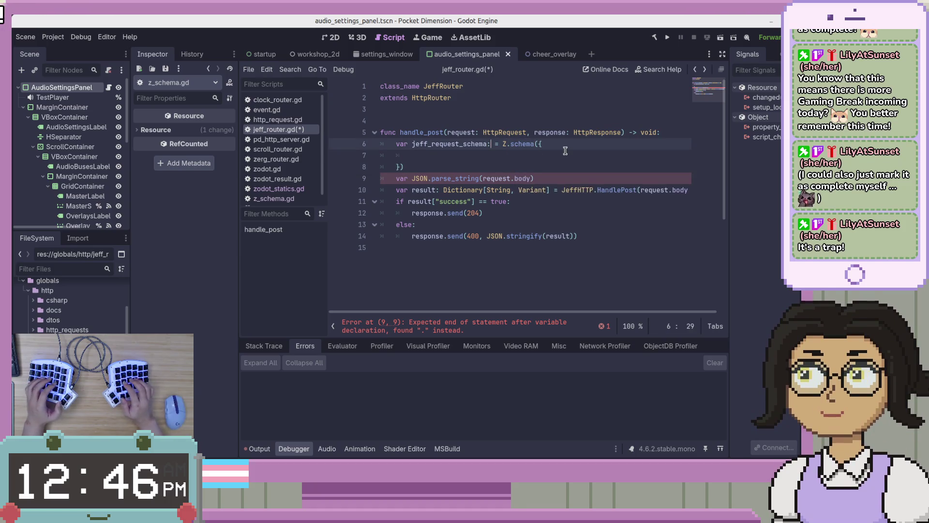
# Give jeff_request_schema the type Zodot.
pyautogui.write('Zodot')
pyautogui.press('Down')
pyautogui.press('Down')
pyautogui.press('Up')
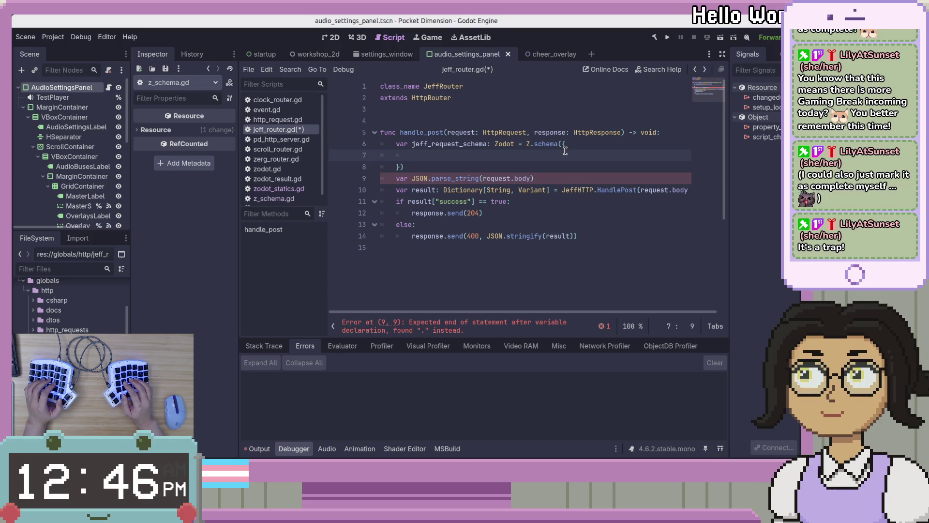
# Add the schema entry "action": Z.string().non_empty() on line 7.
pyautogui.write('Z.')
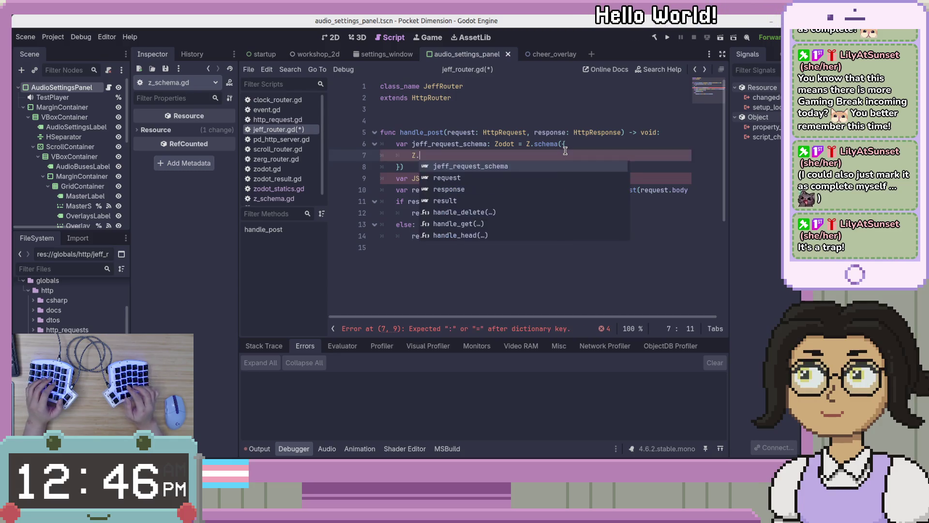
pyautogui.press('BackSpace')
pyautogui.press('BackSpace')
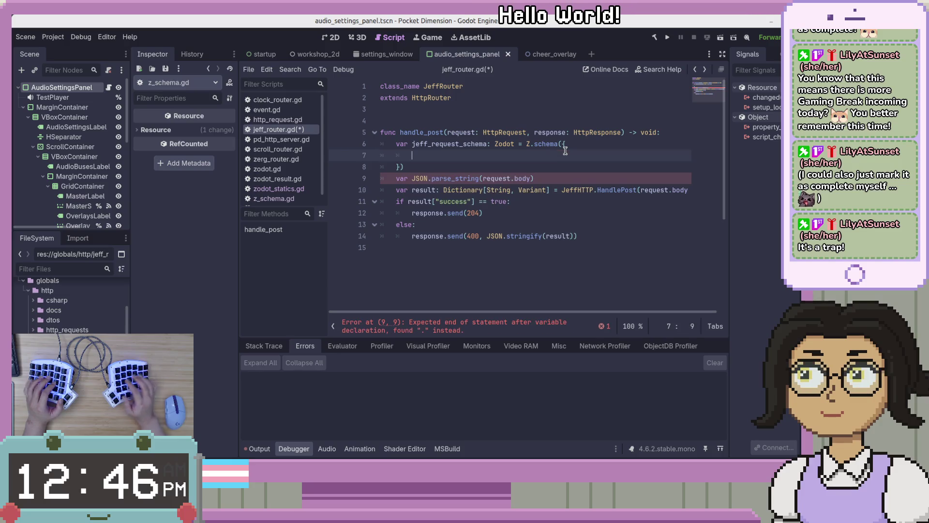
pyautogui.write('"')
pyautogui.press('Escape')
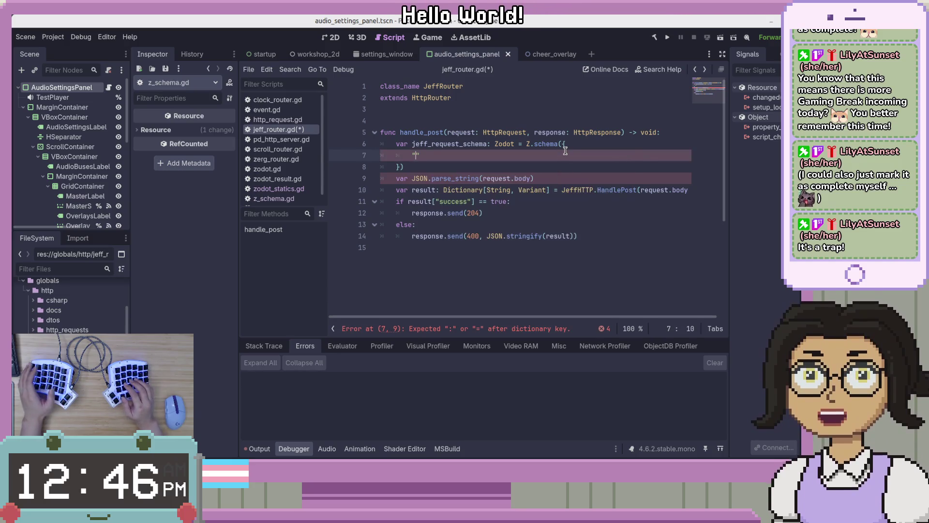
pyautogui.write('f')
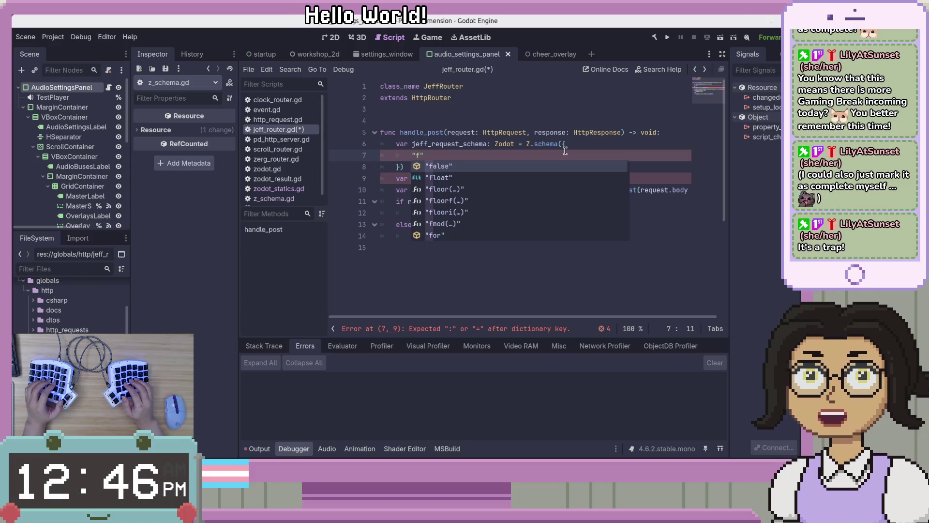
pyautogui.press('BackSpace')
pyautogui.write('act')
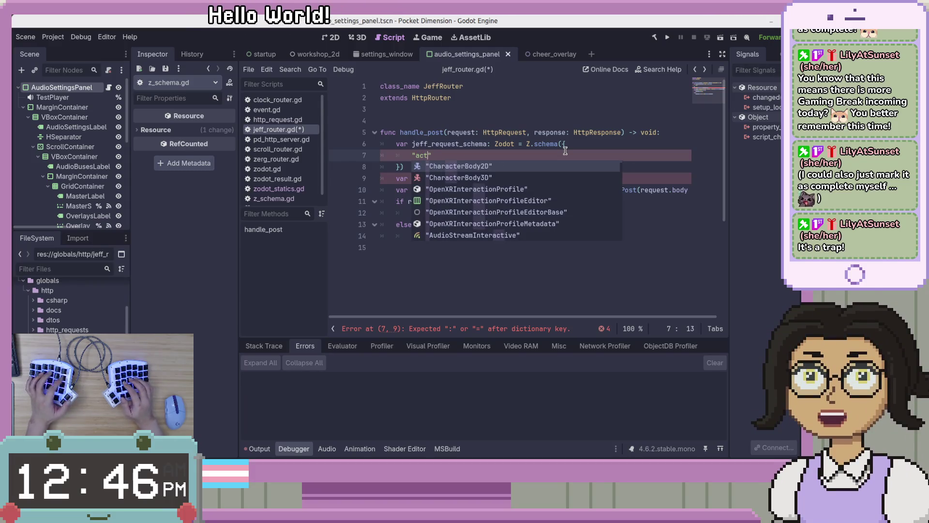
pyautogui.write('ion')
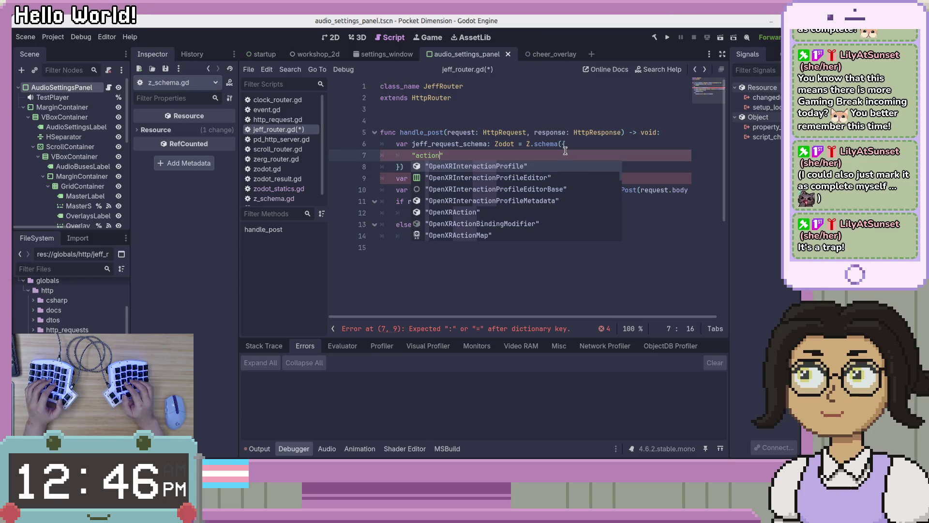
pyautogui.write('": ')
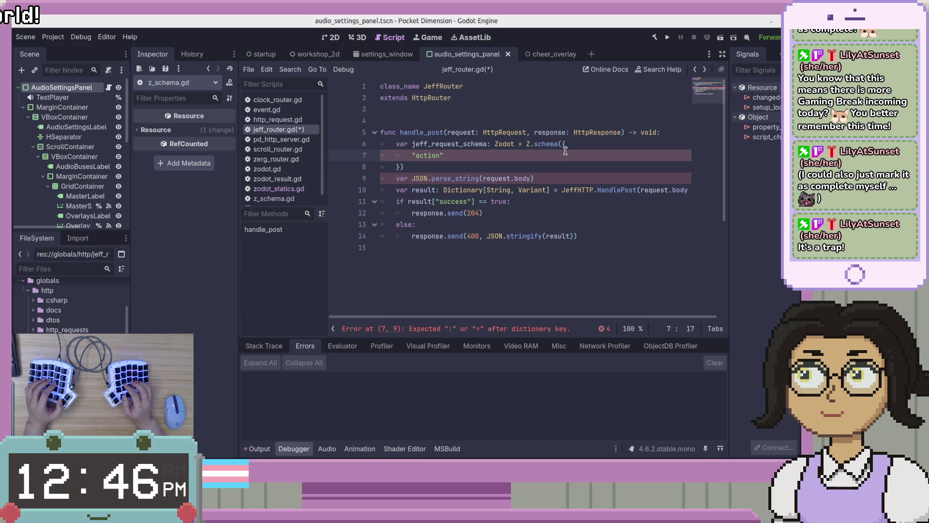
pyautogui.write('Z.')
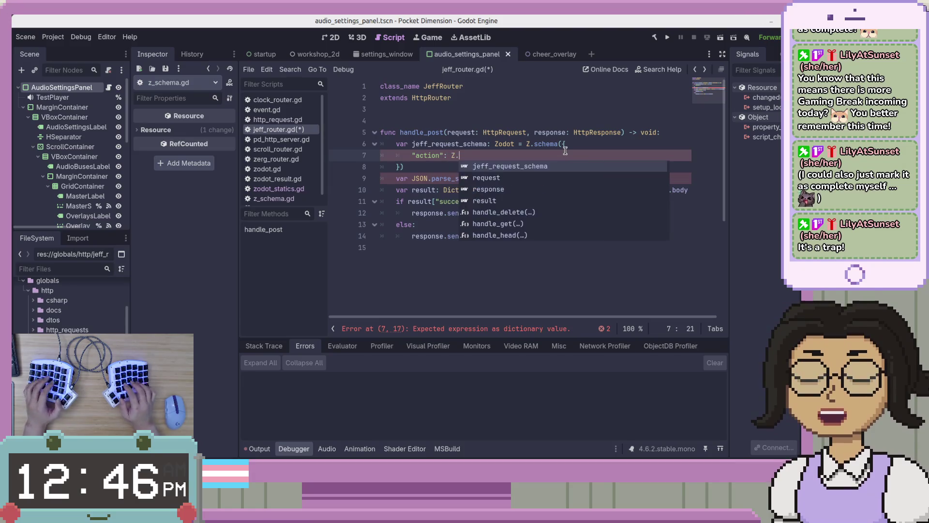
pyautogui.write('st')
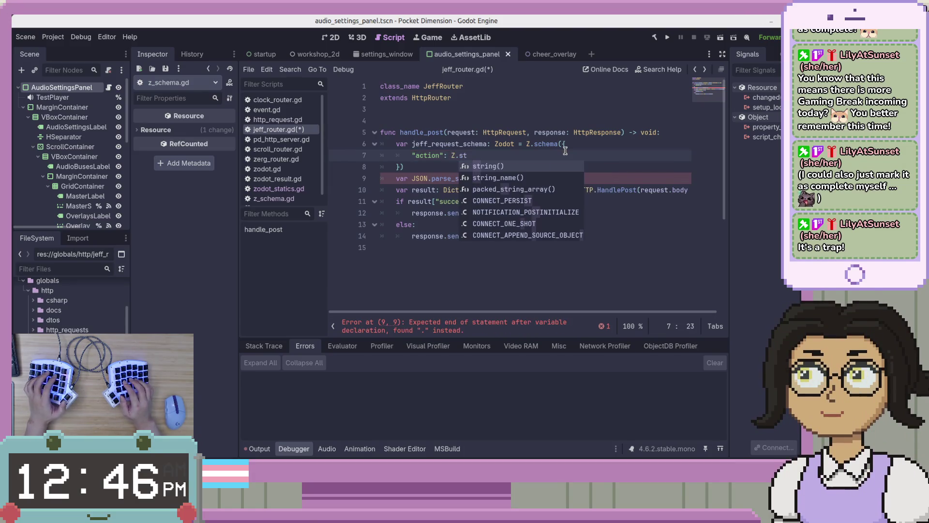
pyautogui.write('ring')
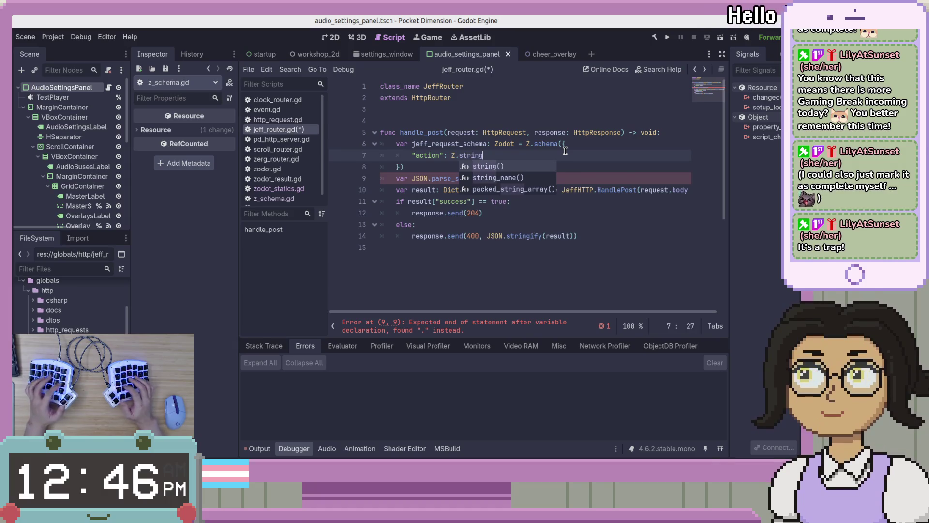
pyautogui.press('Return')
pyautogui.write('non')
pyautogui.press('Return')
pyautogui.write('.')
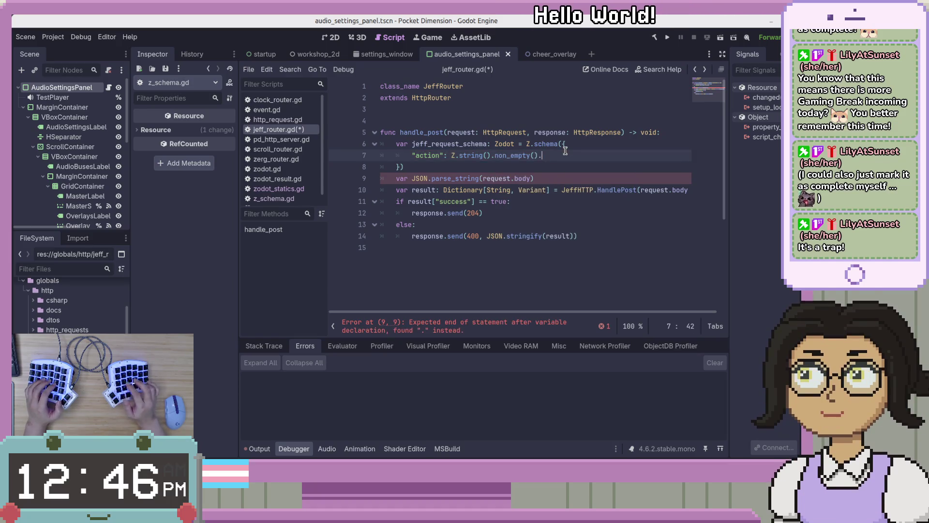
pyautogui.press('BackSpace')
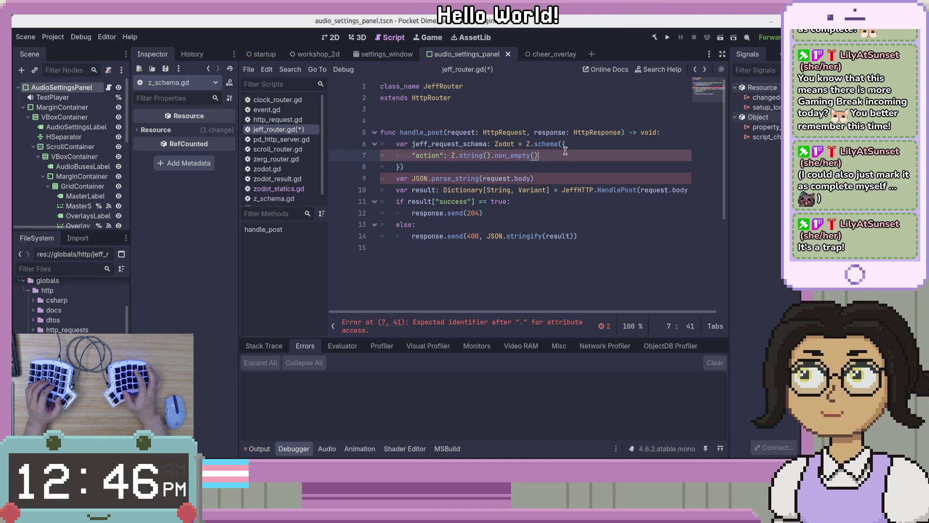
pyautogui.write('.')
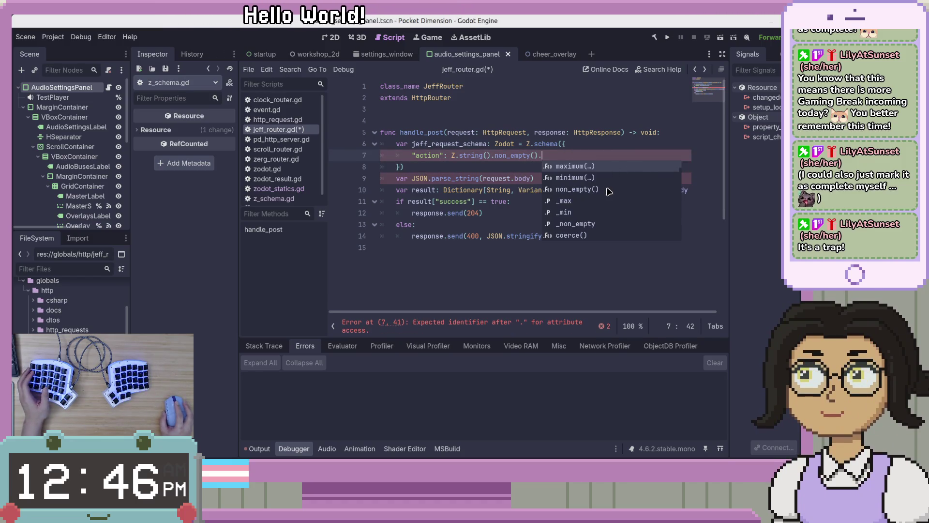
# Scroll through the completion list, then dismiss it without inserting anything.
pyautogui.scroll(-7, 609, 192)
pyautogui.scroll(-5, 609, 192)
pyautogui.scroll(-6, 615, 198)
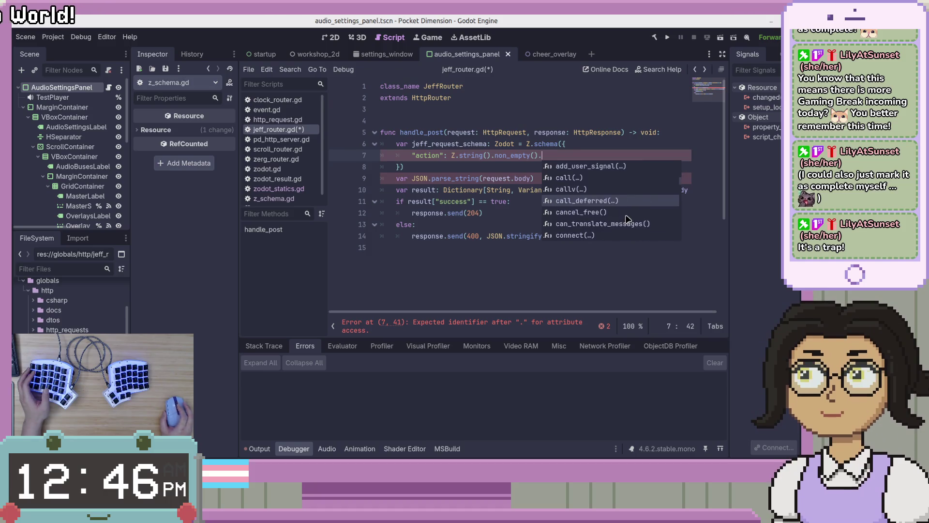
pyautogui.press('Escape')
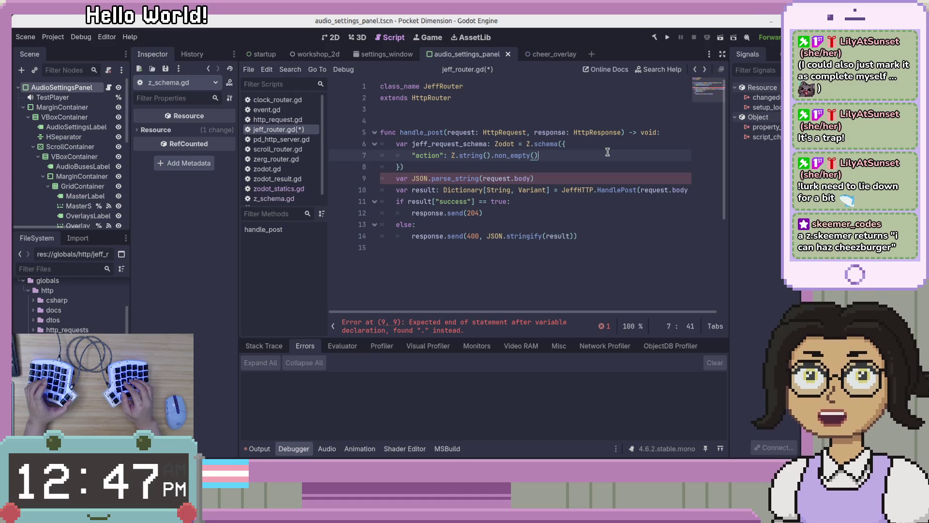
# Leave line 7 holding just the action entry and save jeff_router.gd.
pyautogui.press('Return')
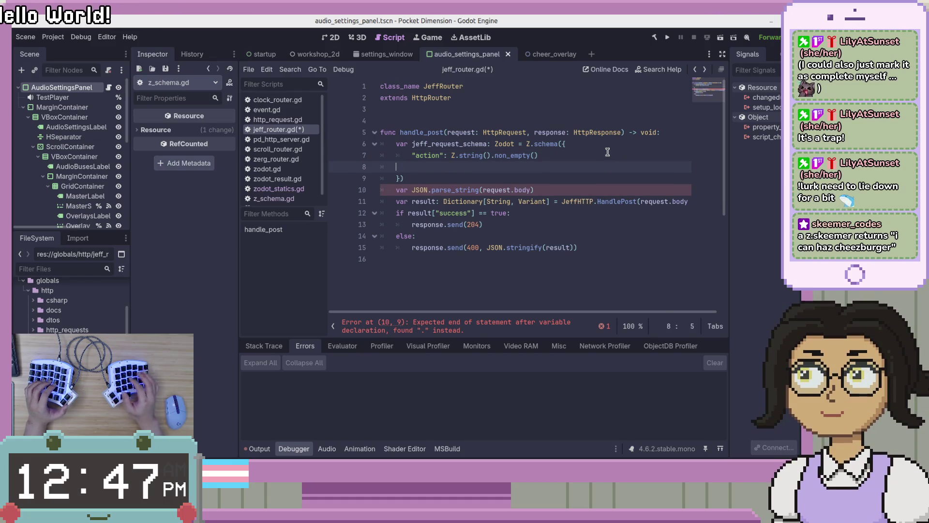
pyautogui.press('BackSpace')
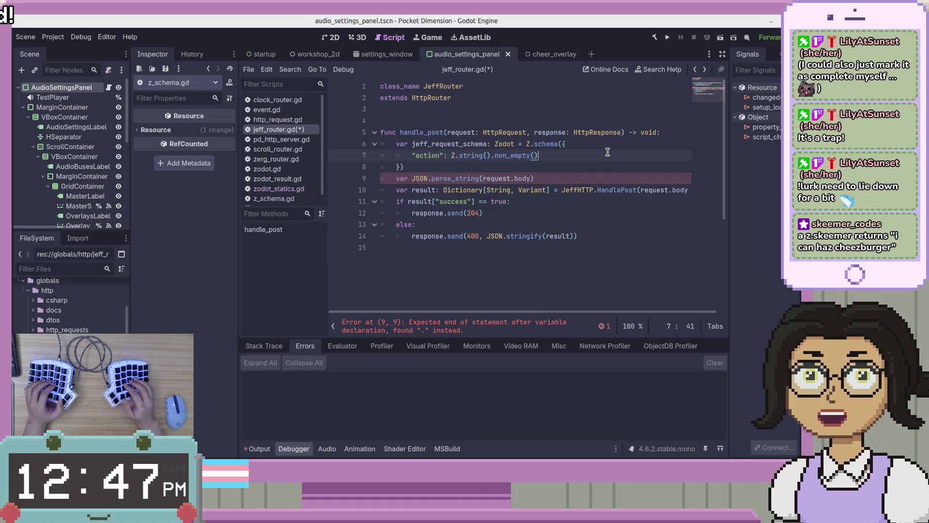
pyautogui.write(',')
pyautogui.press('Return')
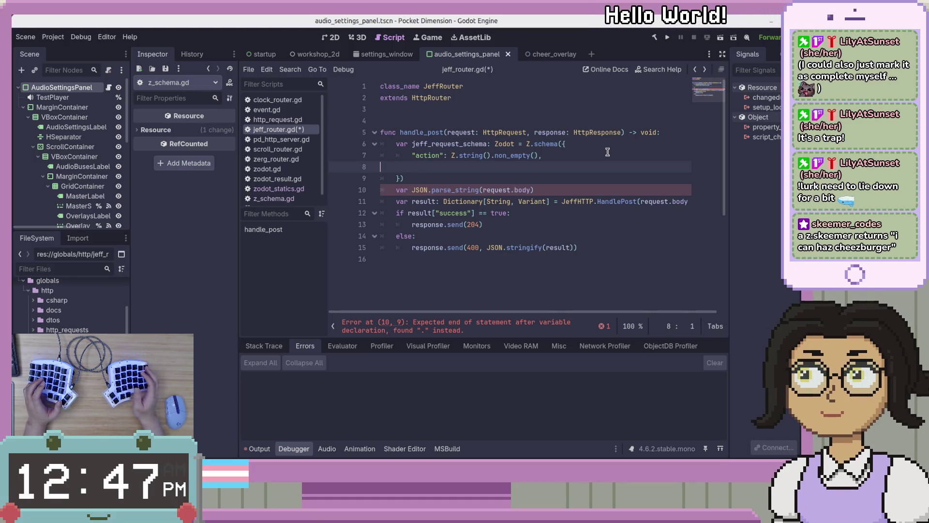
pyautogui.hotkey('ctrl', 'z')
pyautogui.hotkey('ctrl', 's')
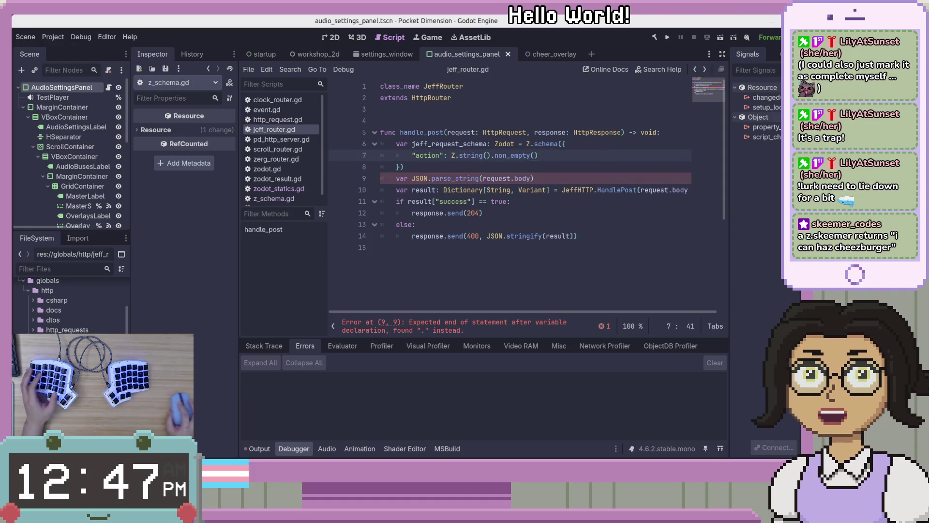
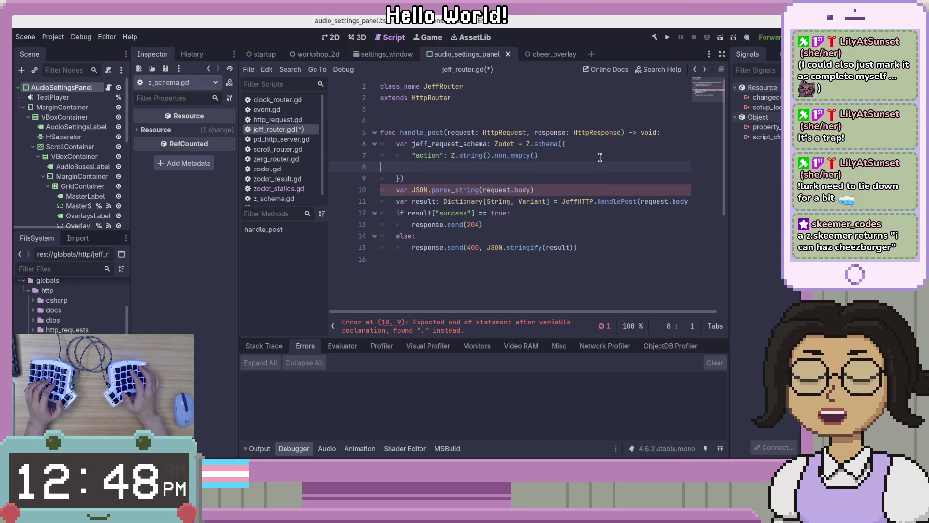
# Add a comma after the "action" entry and begin a new "value": Z. schema line.
pyautogui.write('m')
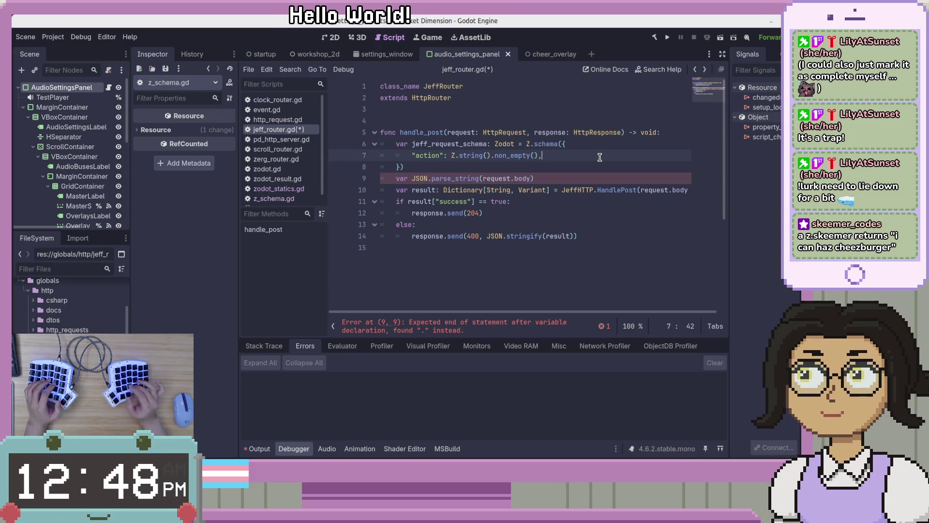
pyautogui.press('BackSpace')
pyautogui.write(',')
pyautogui.press('Return')
pyautogui.write('"')
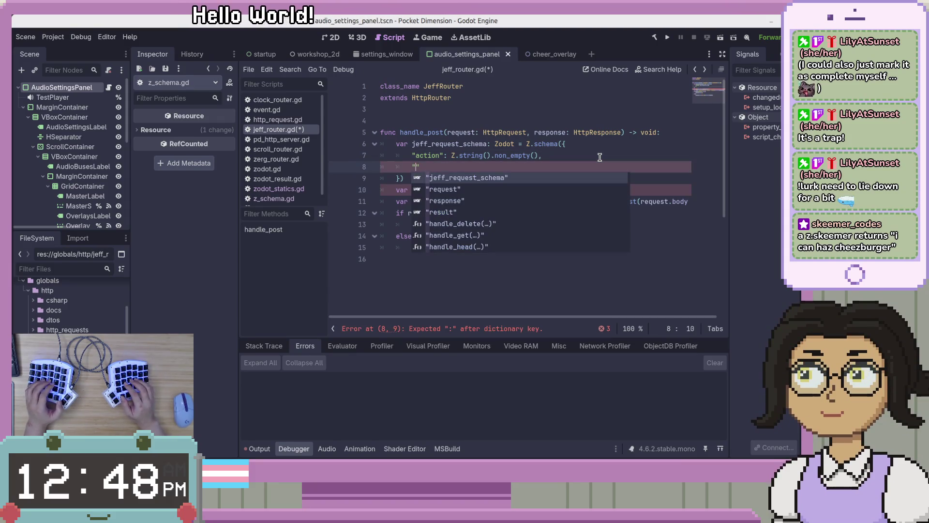
pyautogui.write('value')
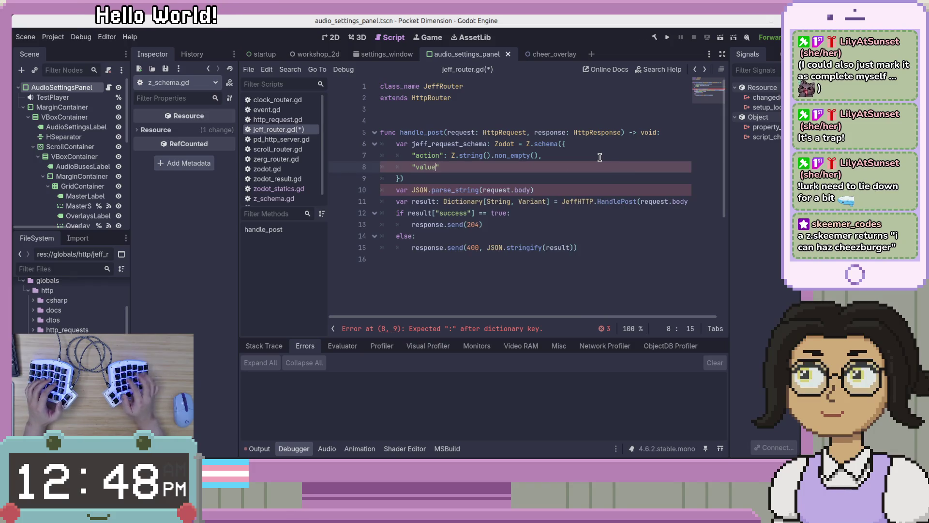
pyautogui.write('": ')
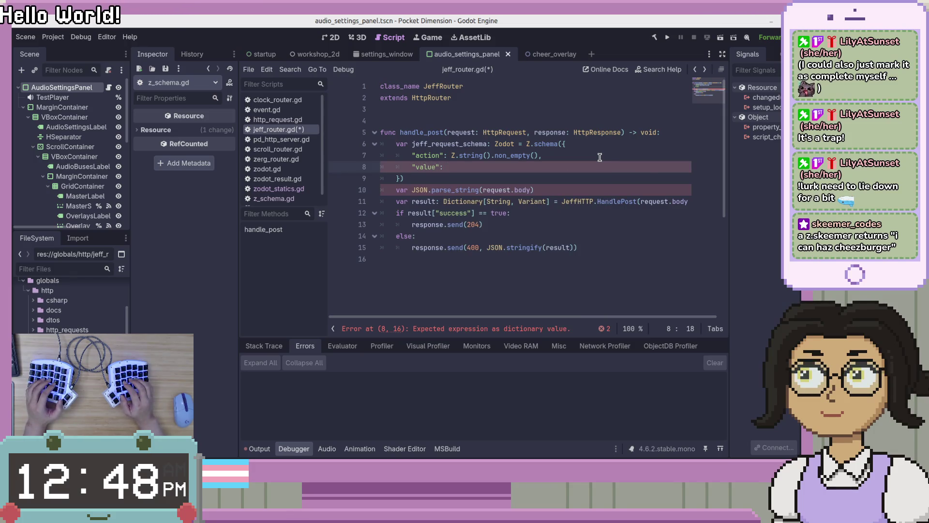
pyautogui.write('Z.')
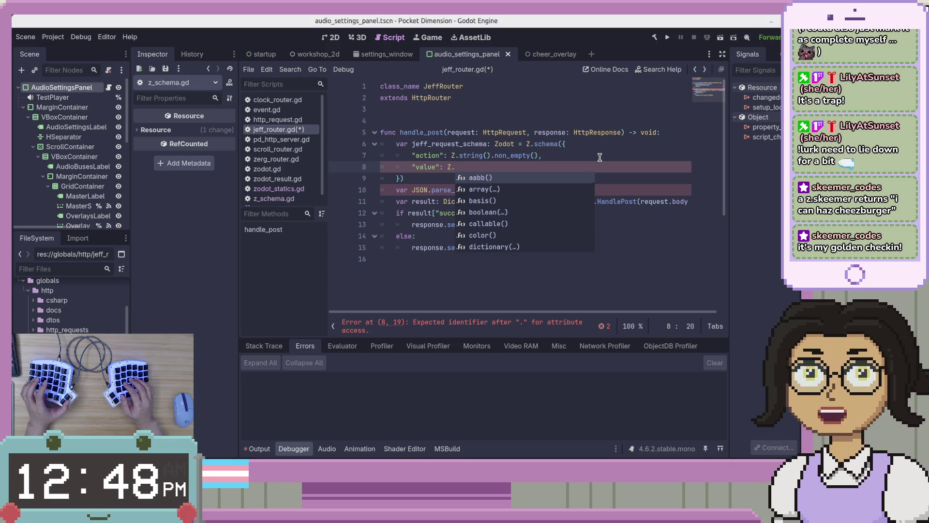
# Complete "value" as a nullable integer with minimum(0) and save jeff_router.gd.
pyautogui.write('integer')
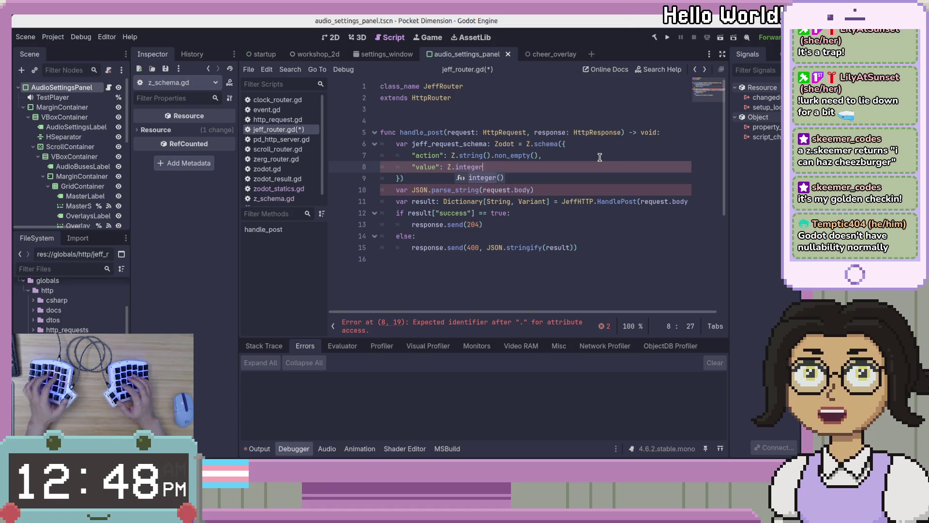
pyautogui.press('Return')
pyautogui.write('.')
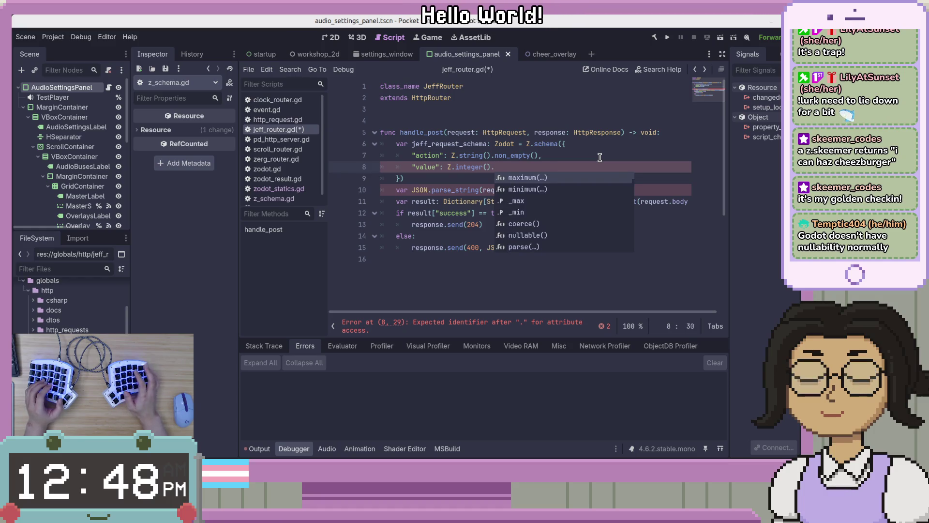
pyautogui.write('null')
pyautogui.press('Return')
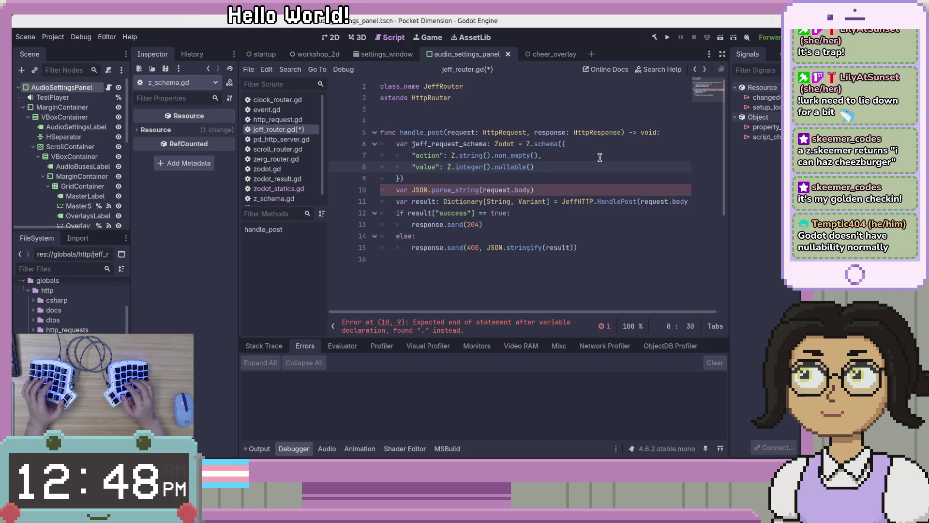
pyautogui.write('min')
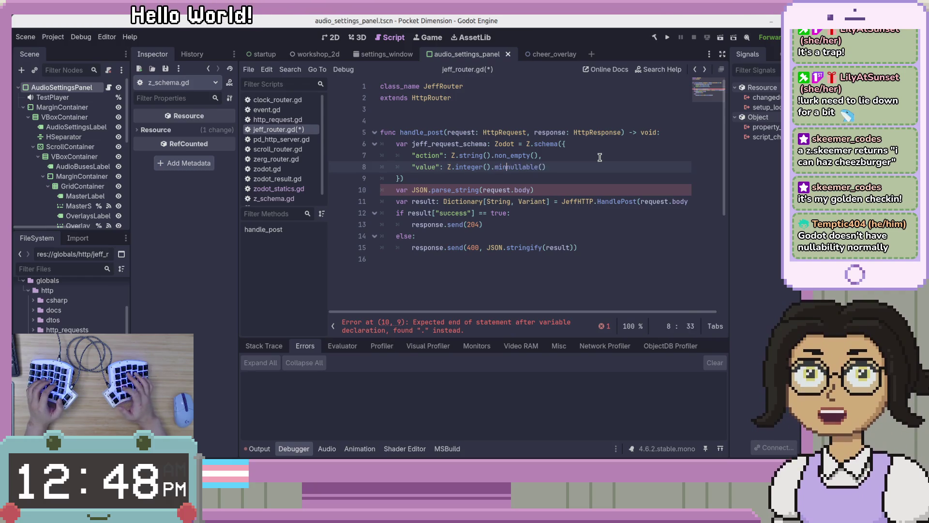
pyautogui.write('imum')
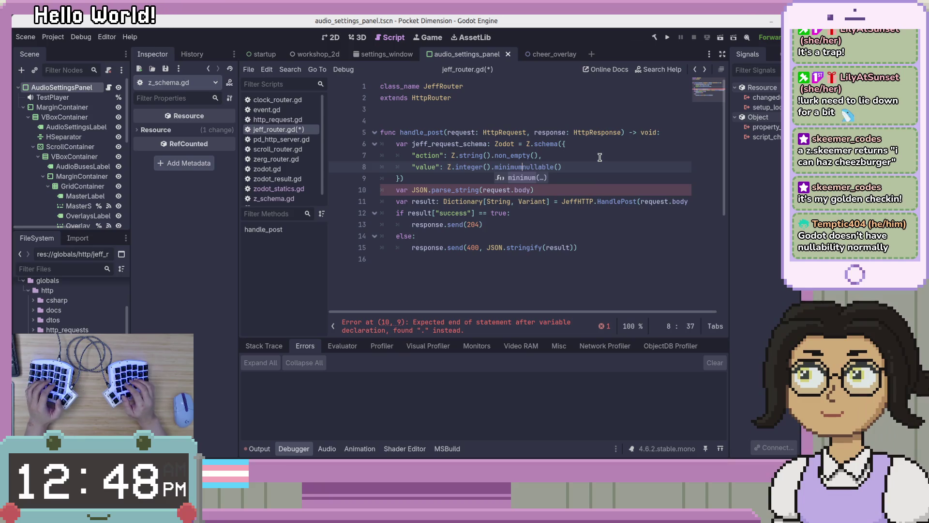
pyautogui.write('(0')
pyautogui.write(').')
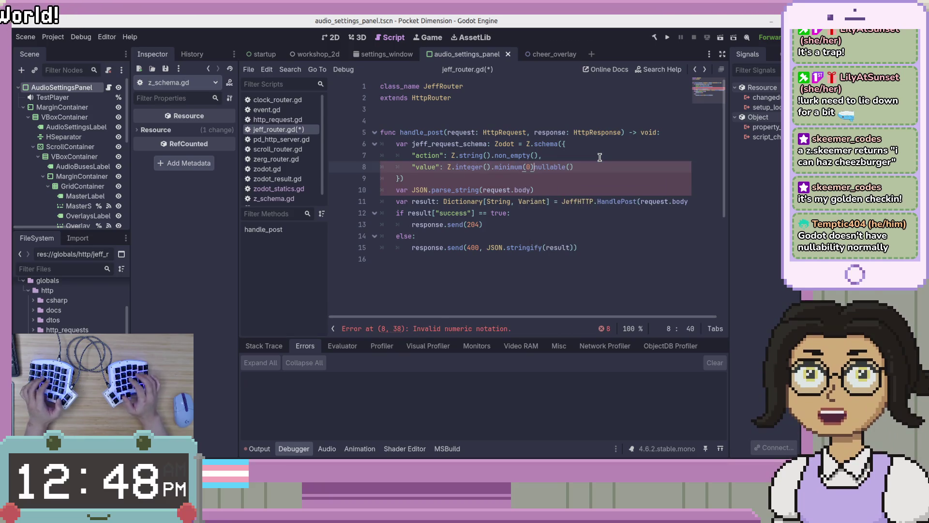
pyautogui.hotkey('ctrl', 's')
pyautogui.press('Escape')
pyautogui.press('Down')
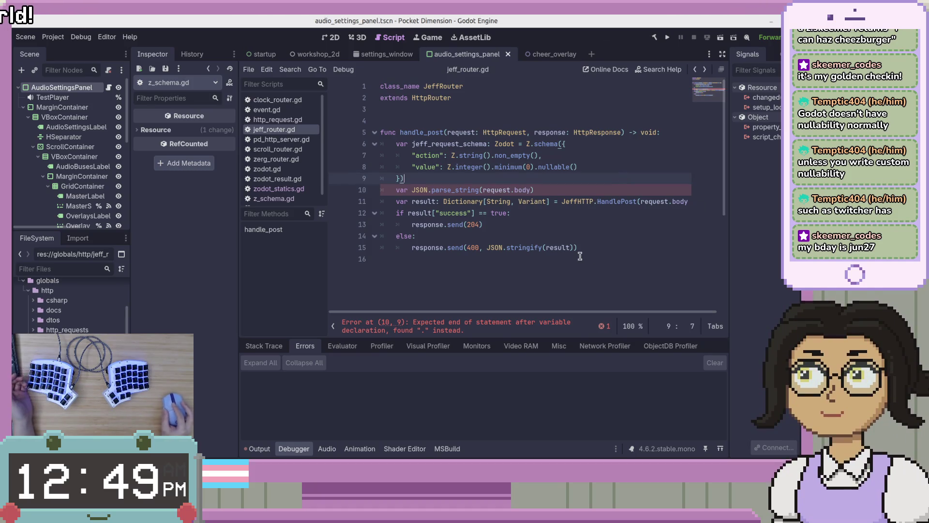
# End the "value" line with a trailing comma after nullable() and save the script.
pyautogui.scroll(-2, 558, 251)
pyautogui.scroll(2, 558, 251)
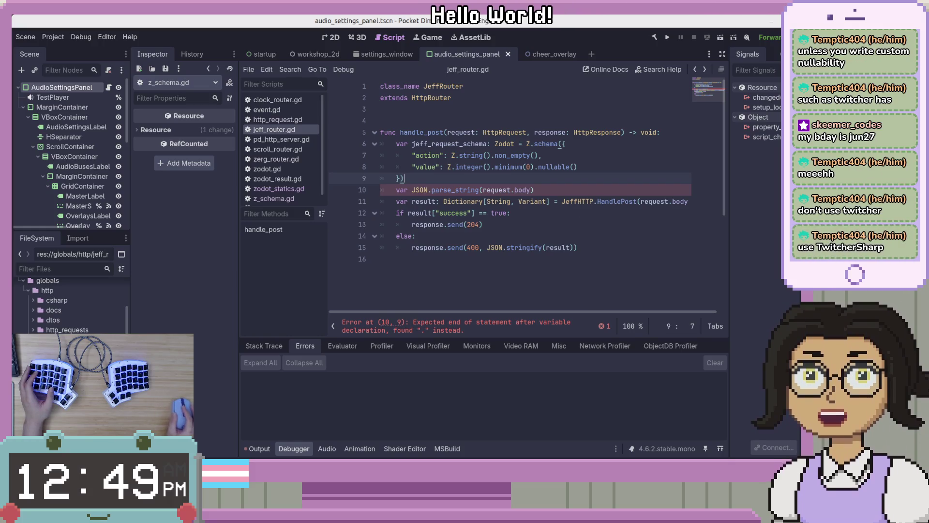
pyautogui.click(653, 225)
pyautogui.click(654, 175)
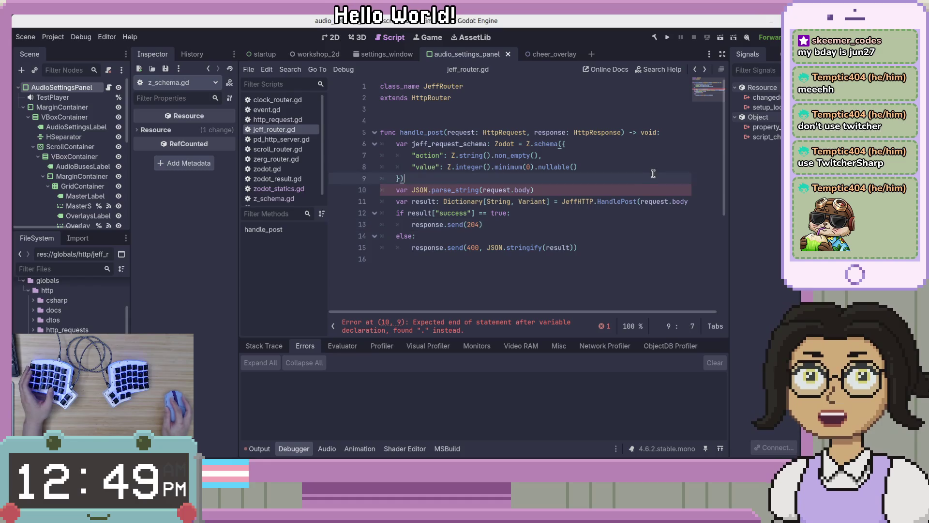
pyautogui.press('Up')
pyautogui.press('Down')
pyautogui.press('End')
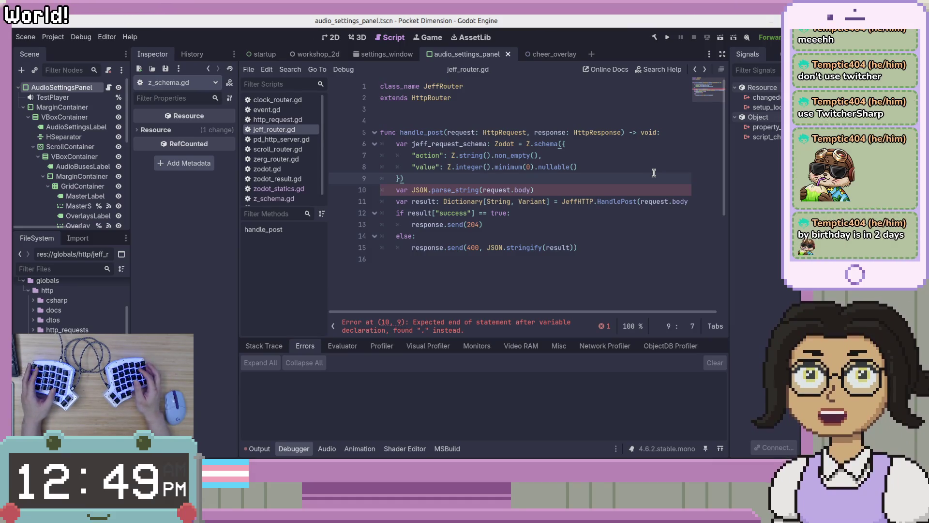
pyautogui.click(651, 172)
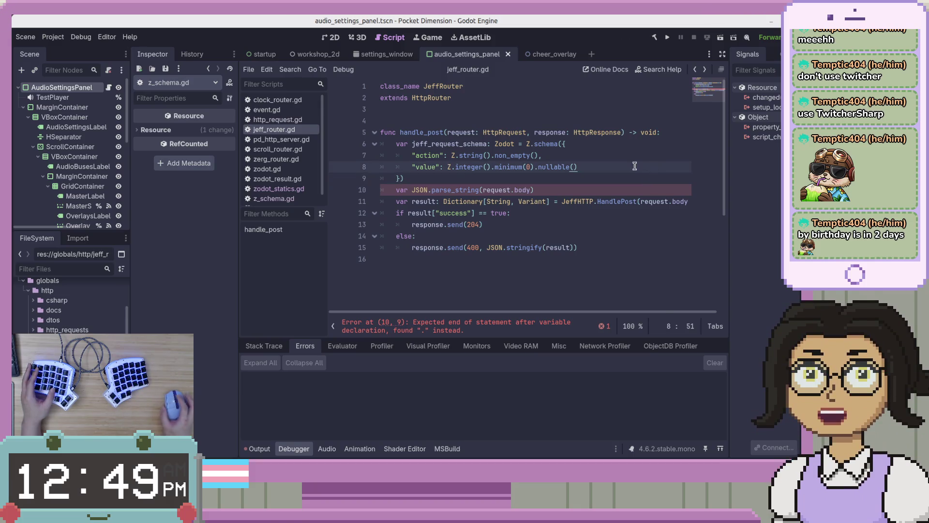
pyautogui.click(636, 178)
pyautogui.click(639, 167)
pyautogui.click(640, 155)
pyautogui.click(640, 177)
pyautogui.click(646, 170)
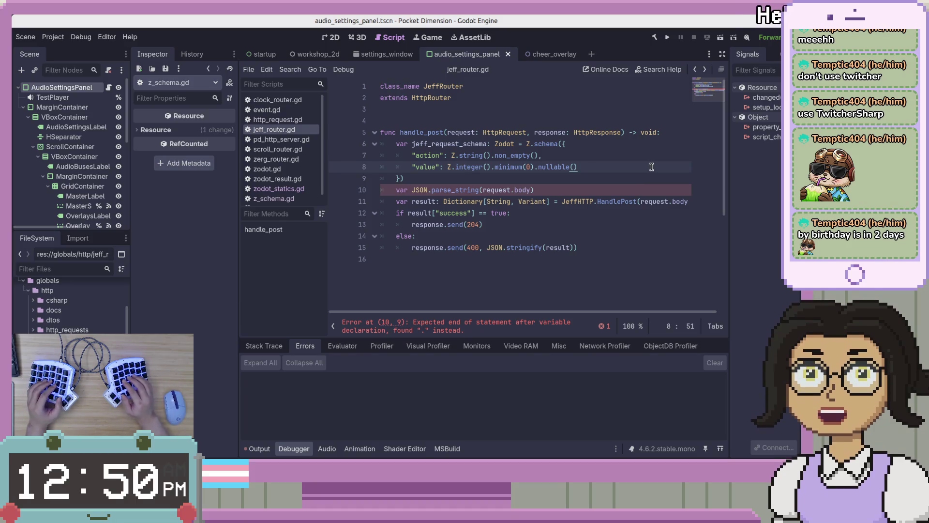
pyautogui.write(',')
pyautogui.hotkey('ctrl', 's')
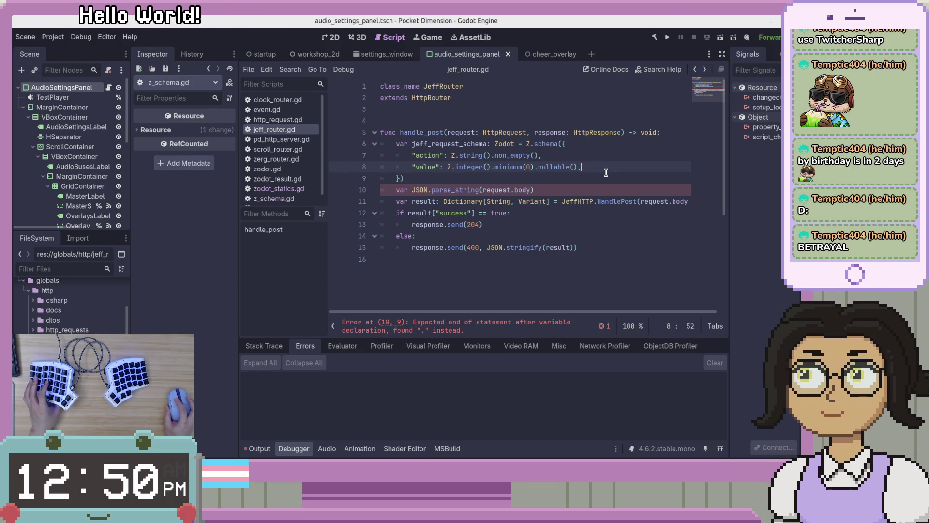
pyautogui.click(579, 214)
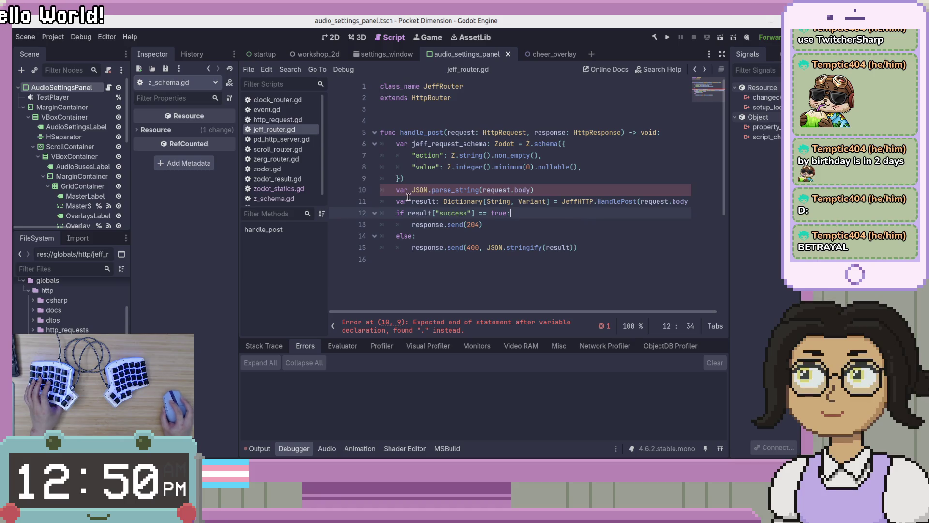
pyautogui.click(405, 190)
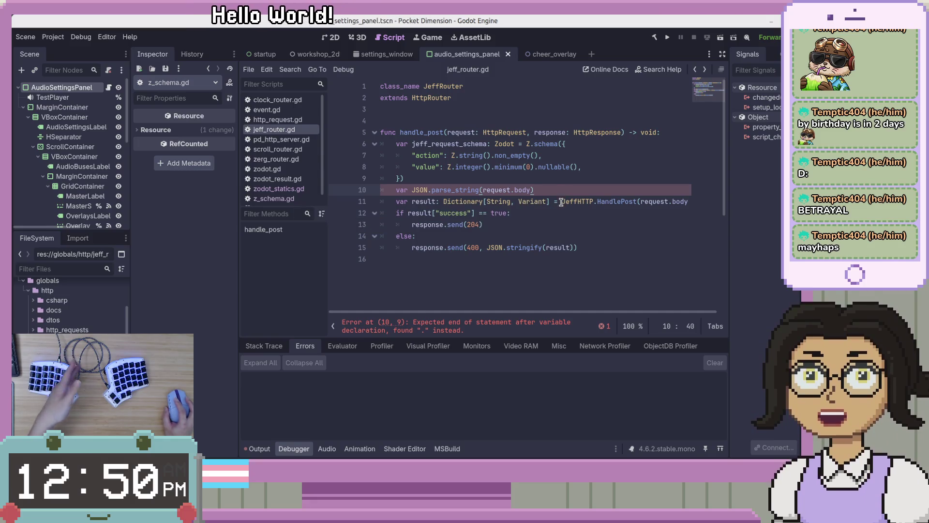
pyautogui.click(678, 216)
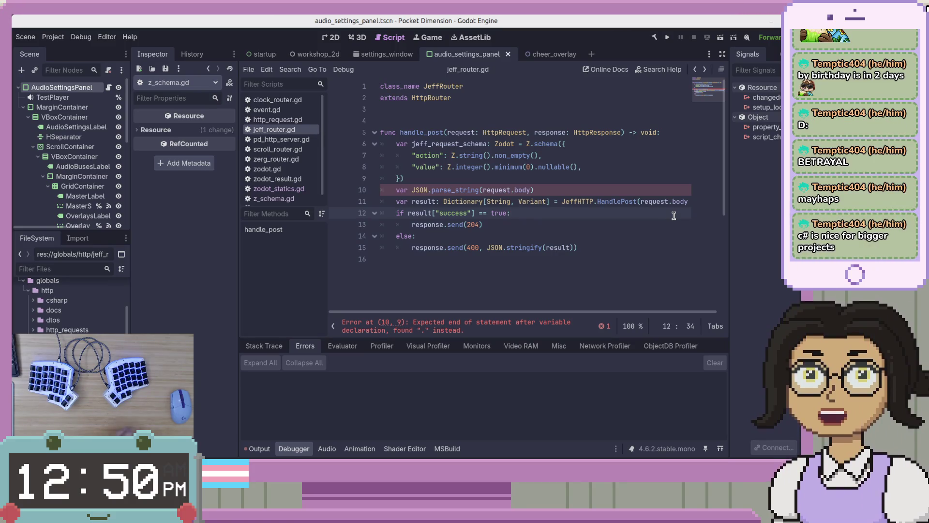
pyautogui.click(663, 231)
pyautogui.click(638, 247)
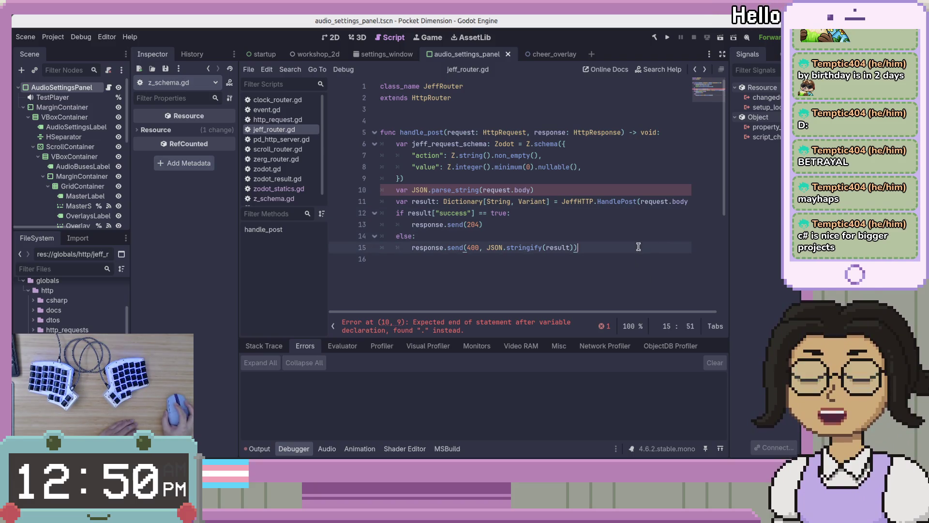
pyautogui.click(648, 222)
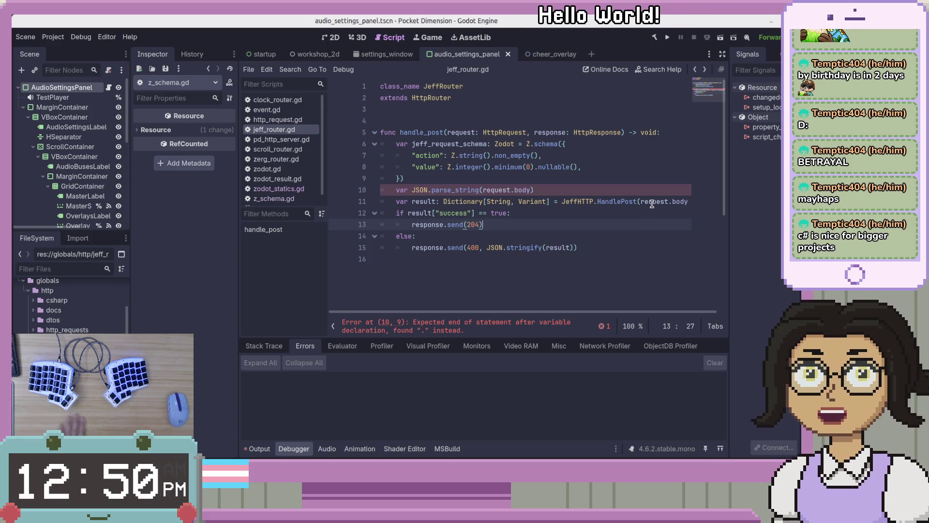
pyautogui.moveTo(651, 205)
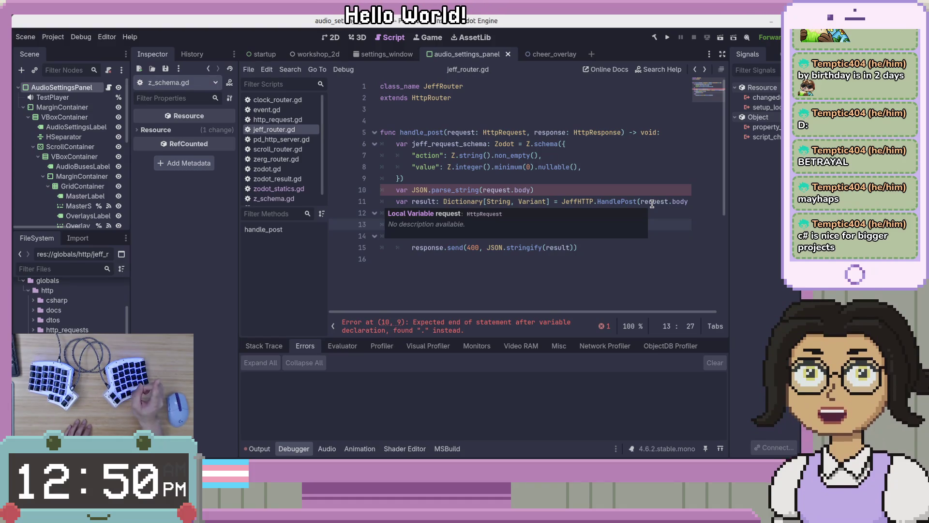
pyautogui.click(617, 182)
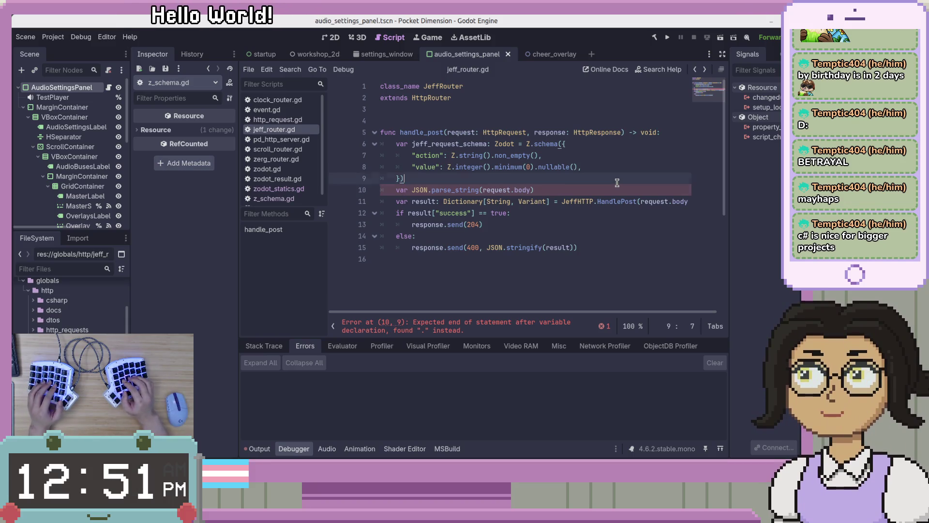
pyautogui.press('Down')
pyautogui.press('End')
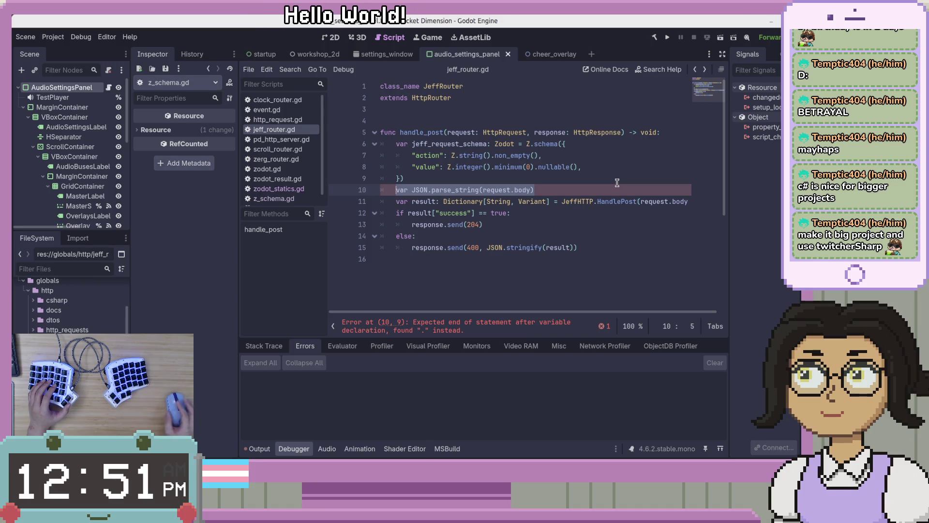
# Briefly add and then remove a blank line after the schema block, and save.
pyautogui.click(610, 193)
pyautogui.click(619, 180)
pyautogui.press('Down')
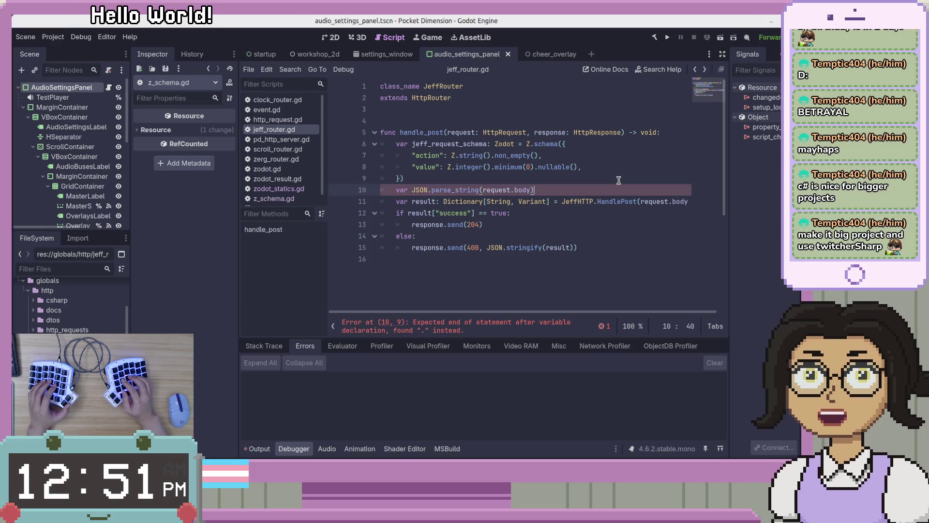
pyautogui.press('Up')
pyautogui.press('Return')
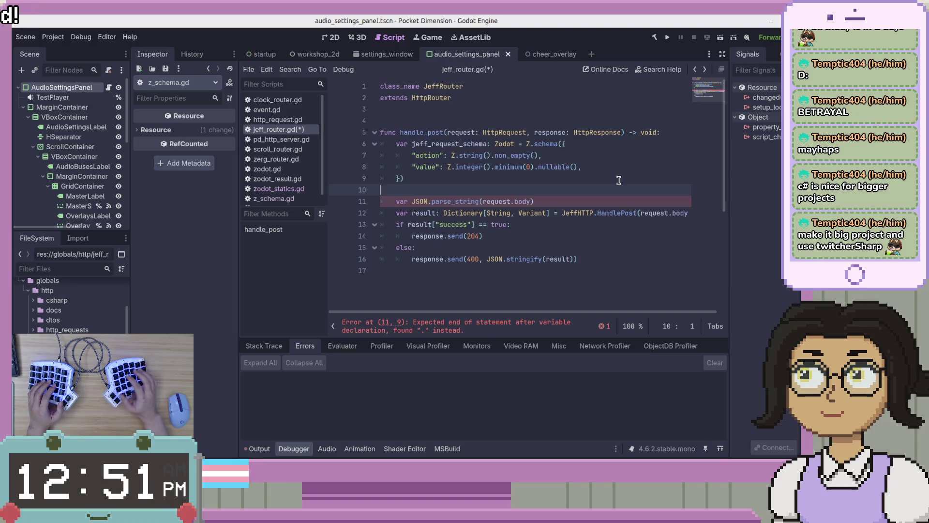
pyautogui.press('BackSpace')
pyautogui.hotkey('ctrl', 's')
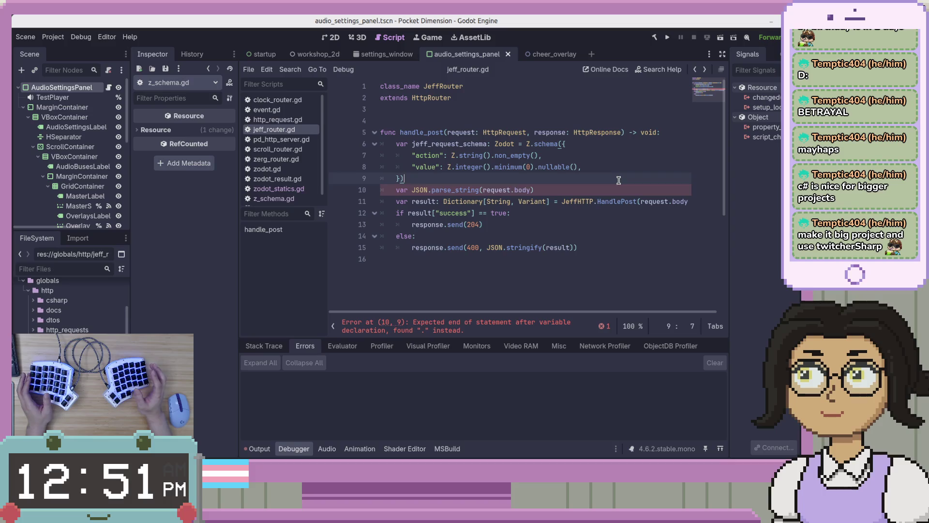
# Delete the broken 'var JSON.parse_string(request.body)' line, leaving an indented blank line, and save.
pyautogui.press('Down')
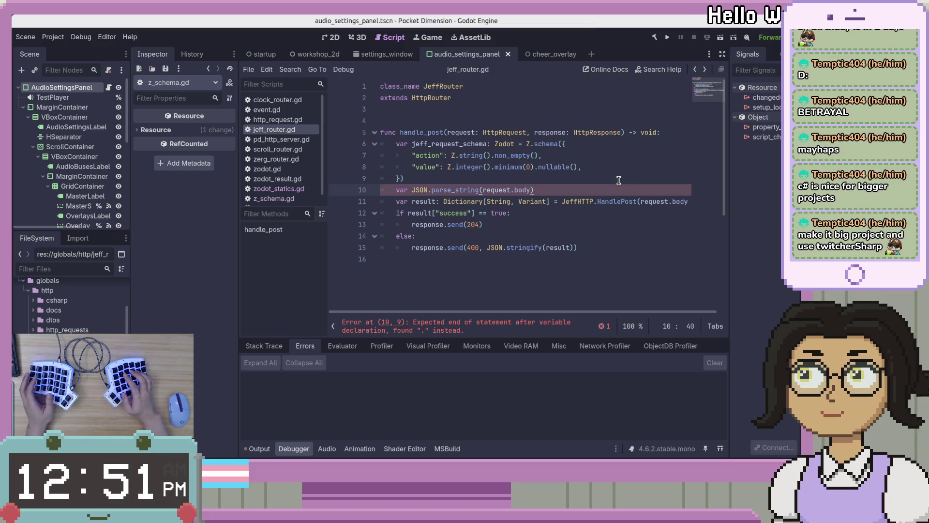
pyautogui.hotkey('shift', 'Home')
pyautogui.hotkey('shift', 'Home')
pyautogui.press('BackSpace')
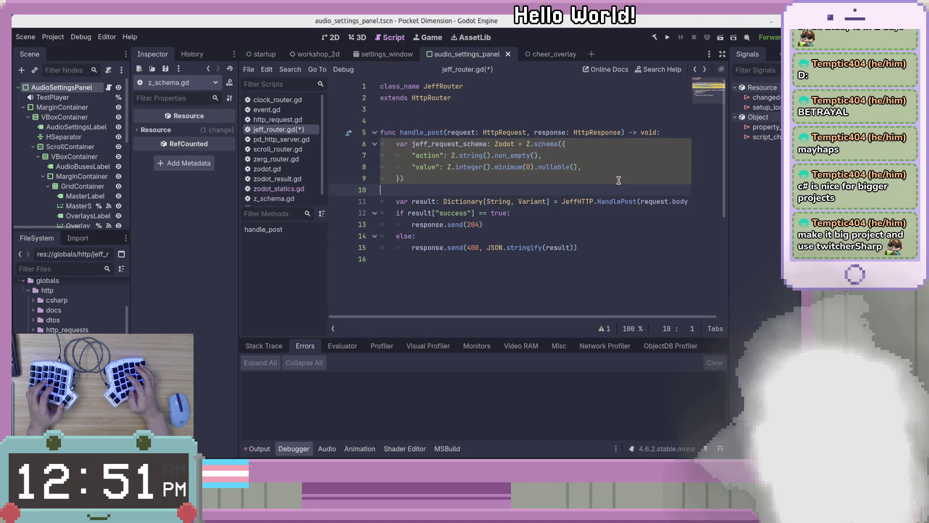
pyautogui.press('Tab')
pyautogui.hotkey('ctrl', 's')
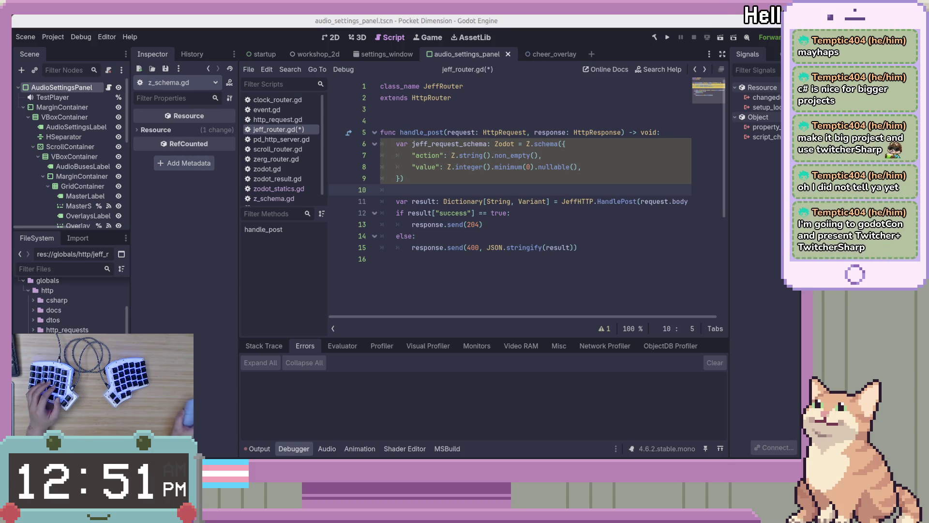
# Add a var_to_str() line below the schema via autocomplete and open its help page.
pyautogui.press('Return')
pyautogui.press('Up')
pyautogui.write('var_to')
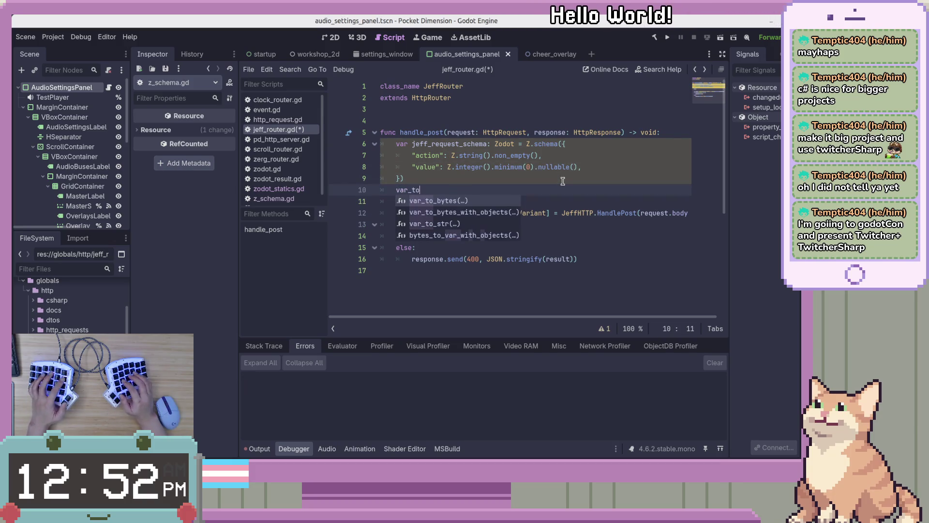
pyautogui.press('Down')
pyautogui.press('Down')
pyautogui.press('Return')
pyautogui.click(416, 191)
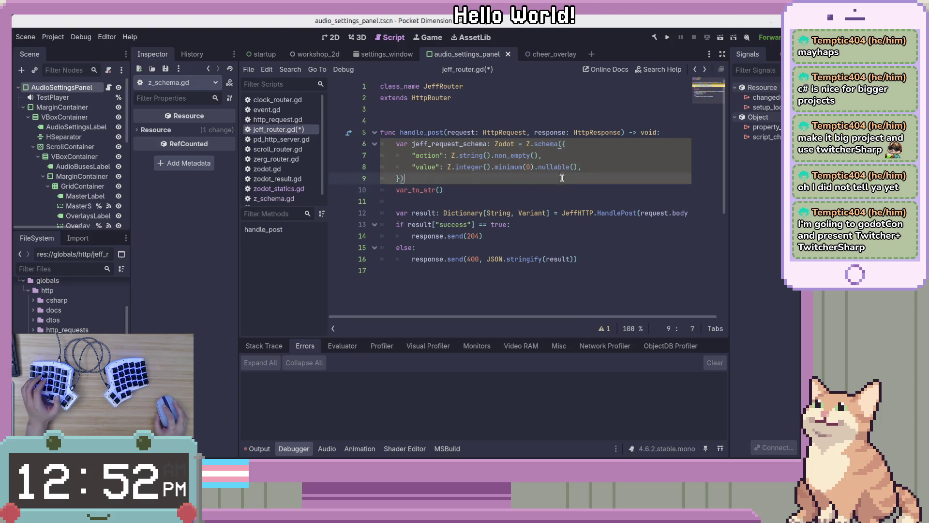
pyautogui.keyDown('ctrl'); pyautogui.click(417, 191); pyautogui.keyUp('ctrl')
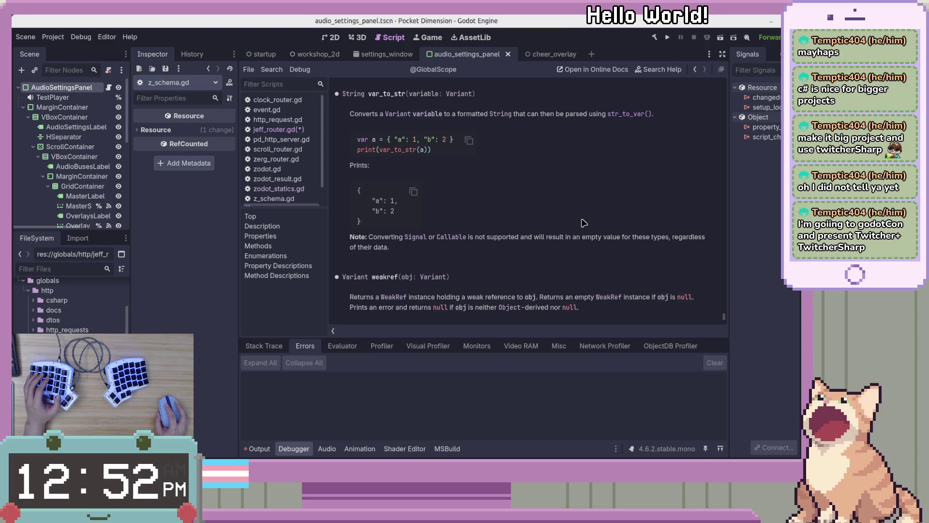
# Search the help for 'str', read the str() documentation, then return to jeff_router.gd.
pyautogui.scroll(1, 590, 218)
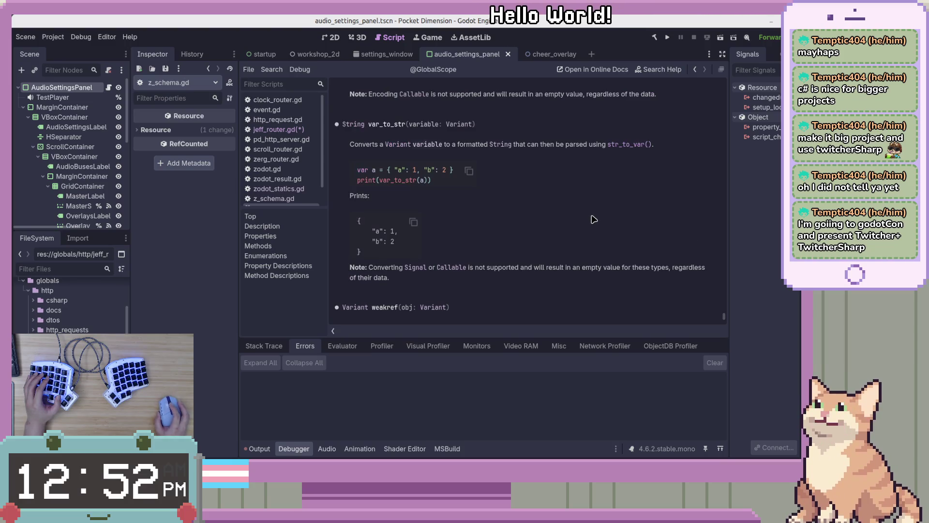
pyautogui.scroll(-1, 539, 185)
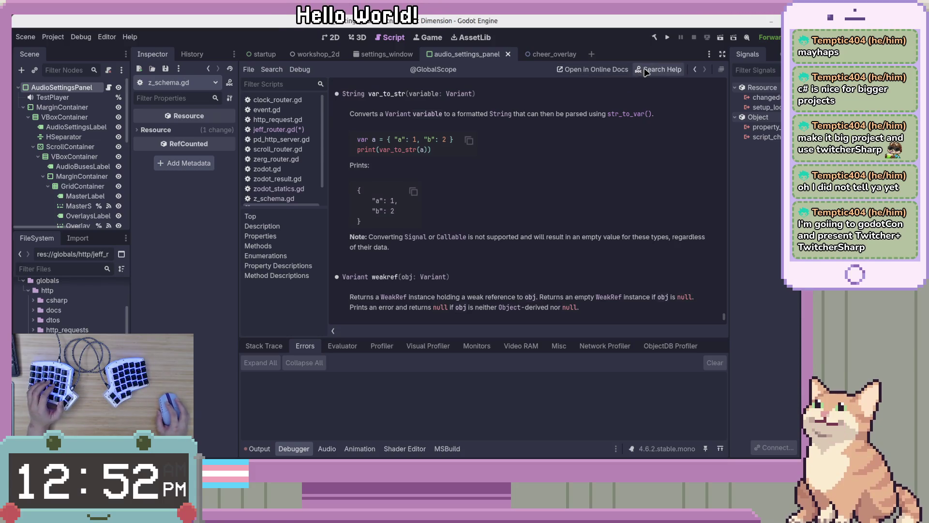
pyautogui.click(665, 71)
pyautogui.write('str')
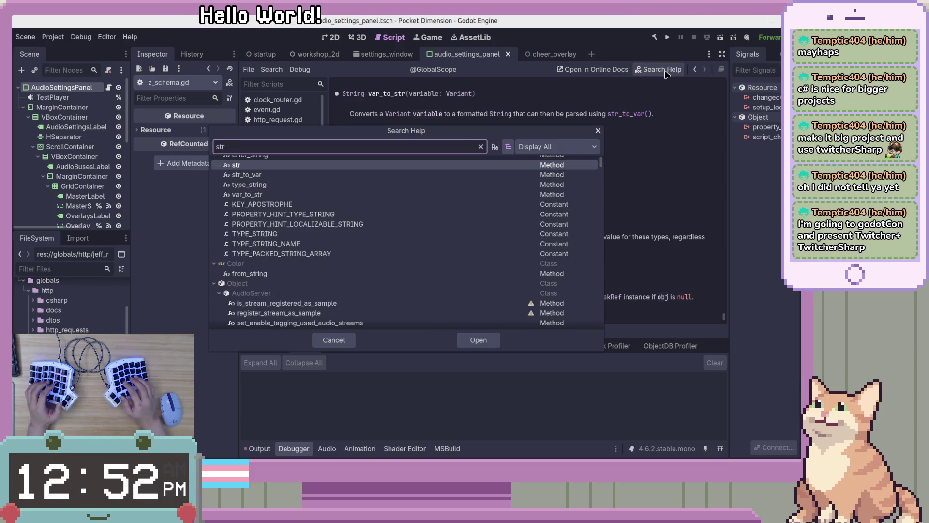
pyautogui.doubleClick(517, 165)
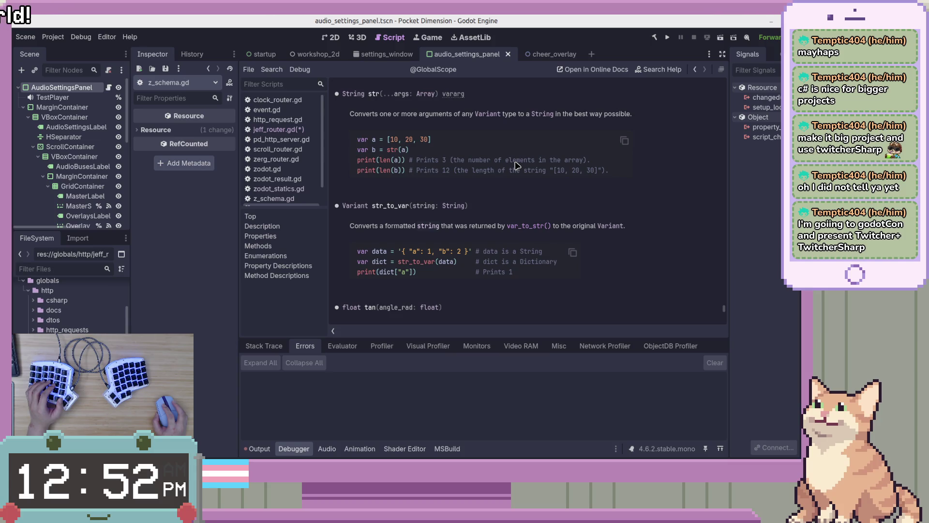
pyautogui.moveTo(387, 93); pyautogui.dragTo(424, 96)
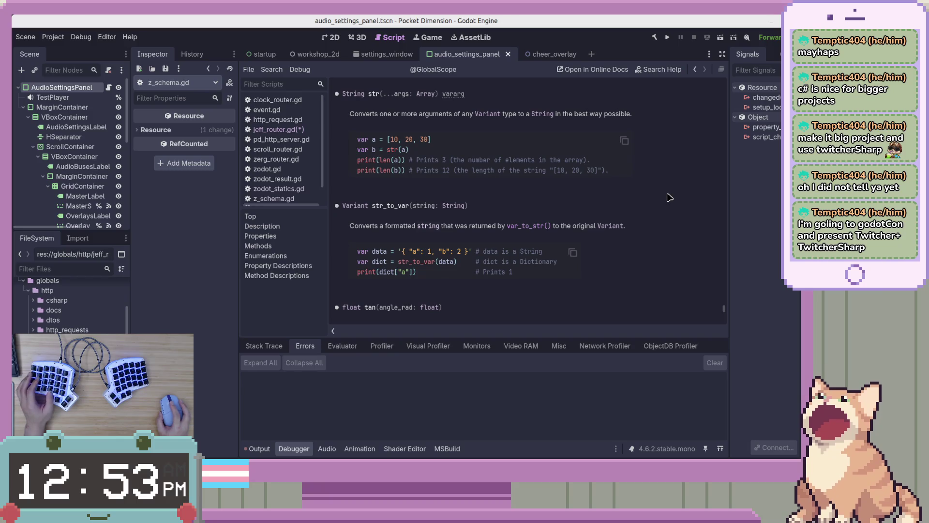
pyautogui.scroll(3, 670, 198)
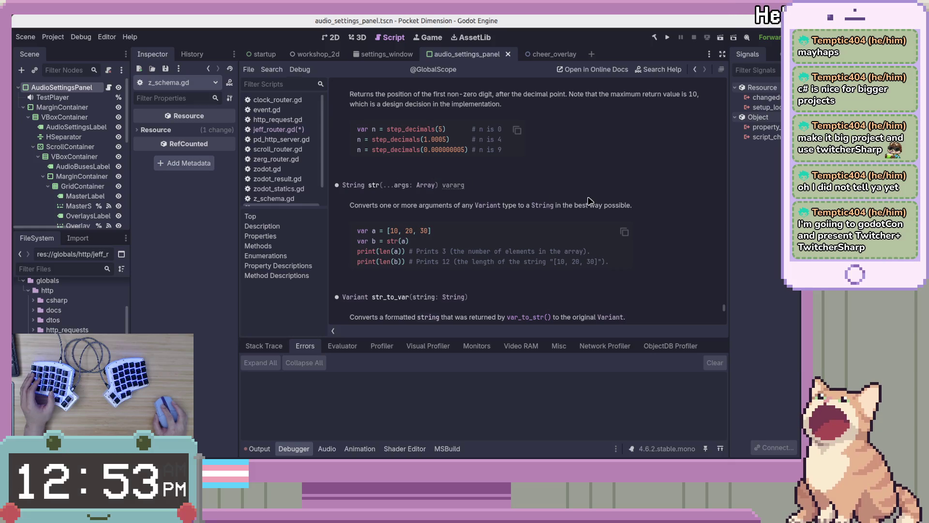
pyautogui.scroll(-5, 658, 228)
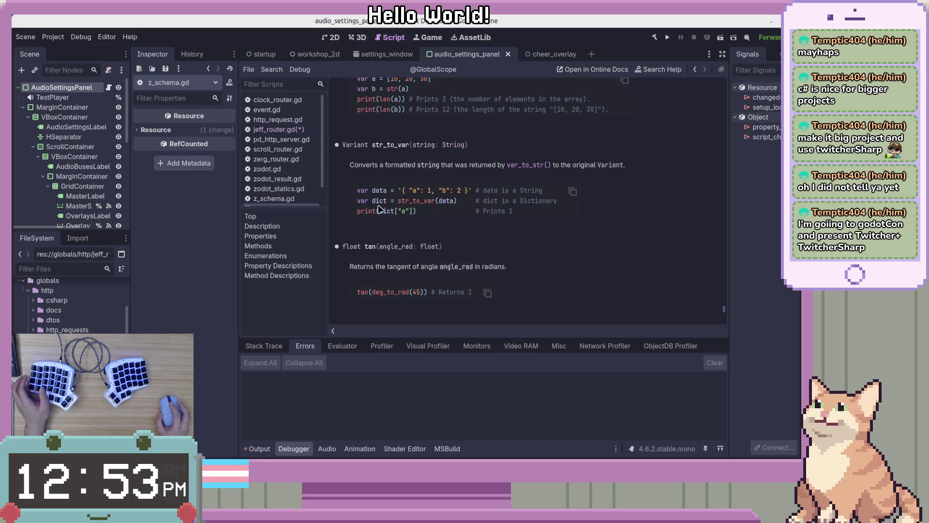
pyautogui.hotkey('alt', 'Left')
pyautogui.click(564, 192)
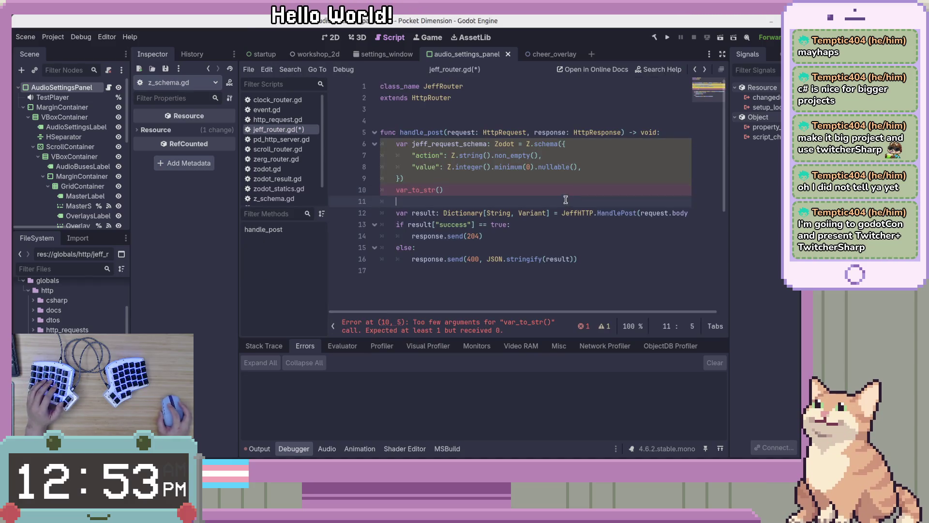
# Delete the var_to_str() call on line 10 and add two blank indented lines.
pyautogui.press('BackSpace')
pyautogui.press('BackSpace')
pyautogui.press('BackSpace')
pyautogui.press('BackSpace')
pyautogui.press('BackSpace')
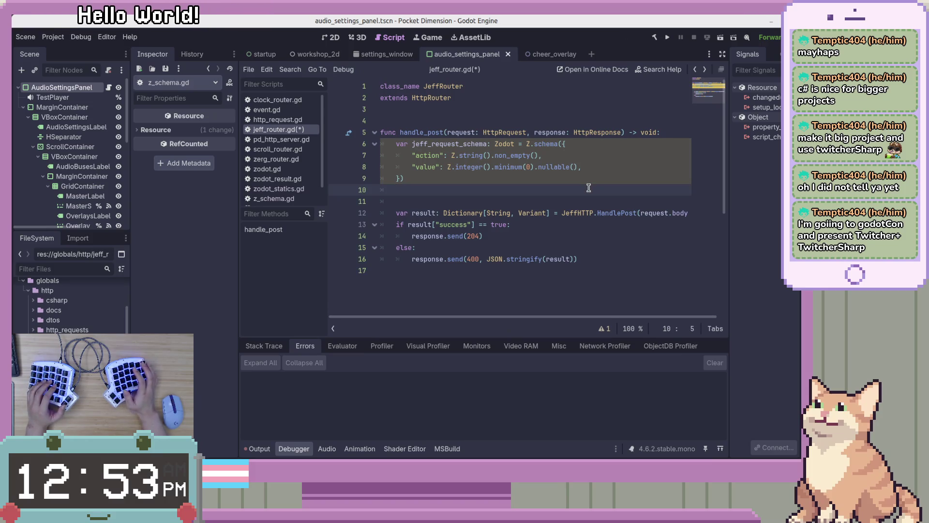
pyautogui.press('Return')
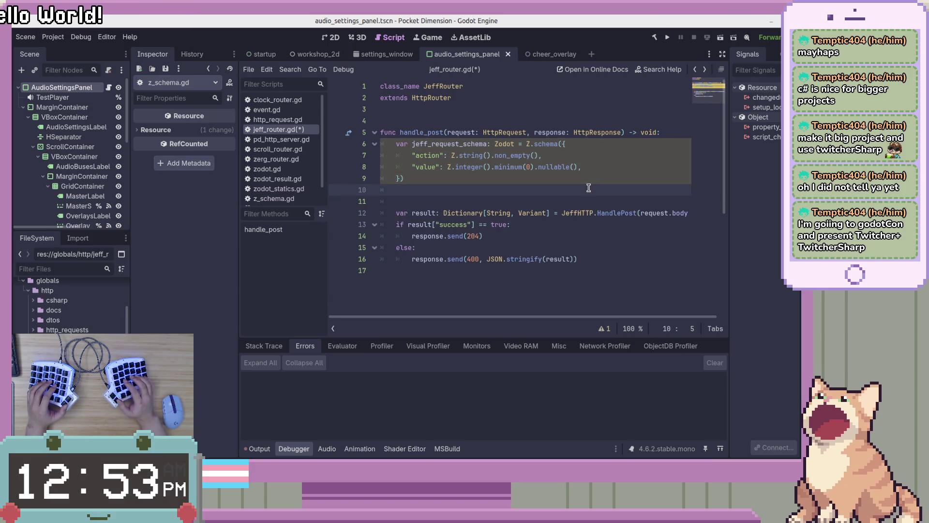
pyautogui.press('Return')
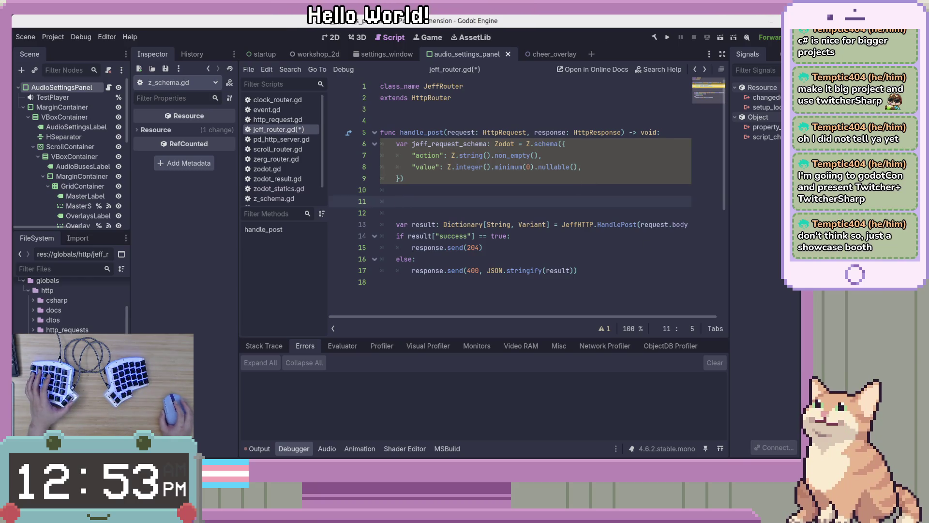
pyautogui.click(690, 255)
pyautogui.click(676, 209)
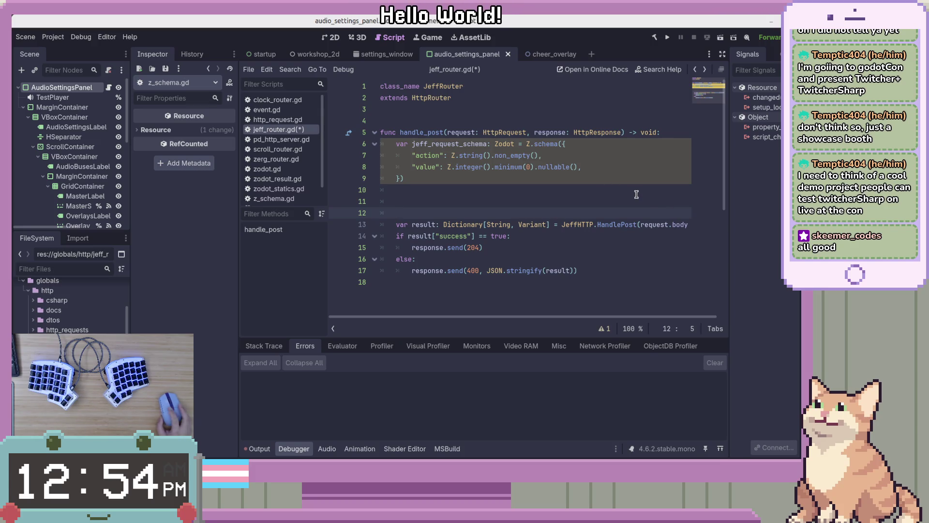
pyautogui.click(605, 201)
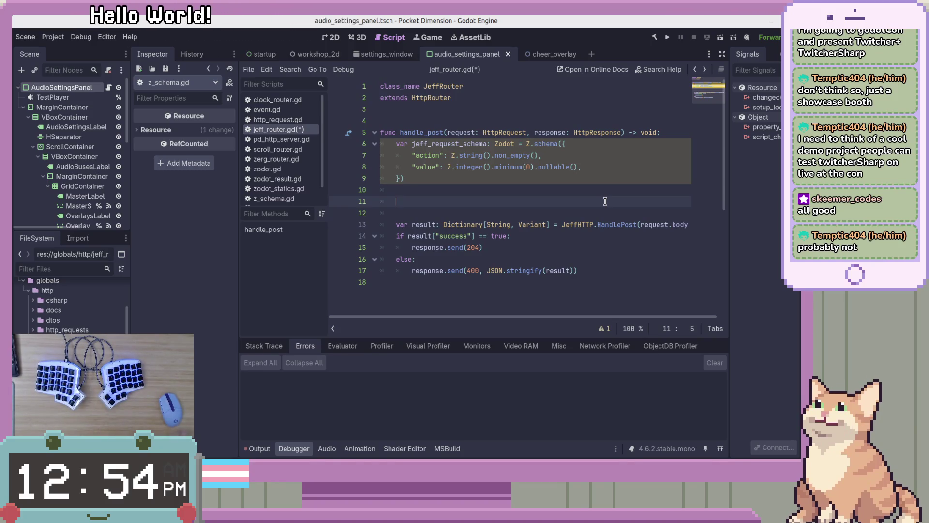
pyautogui.click(561, 189)
pyautogui.click(560, 200)
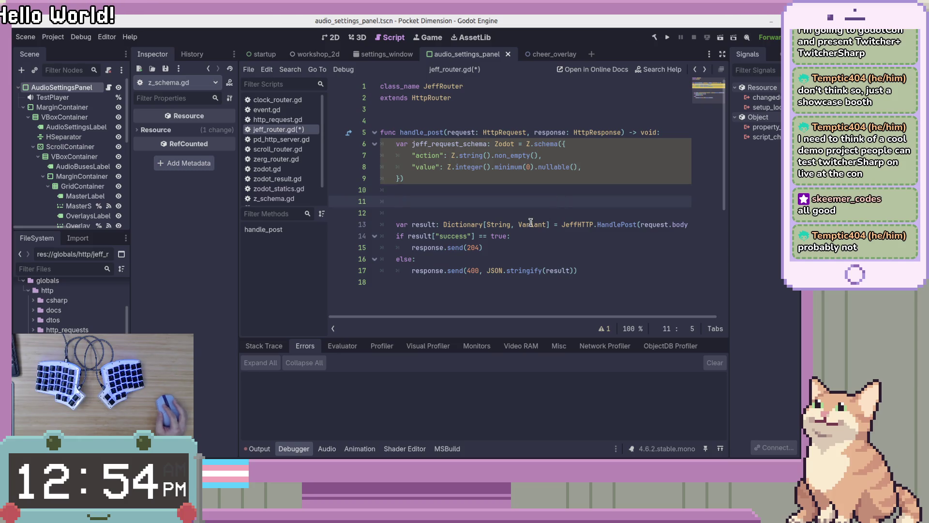
pyautogui.click(482, 156)
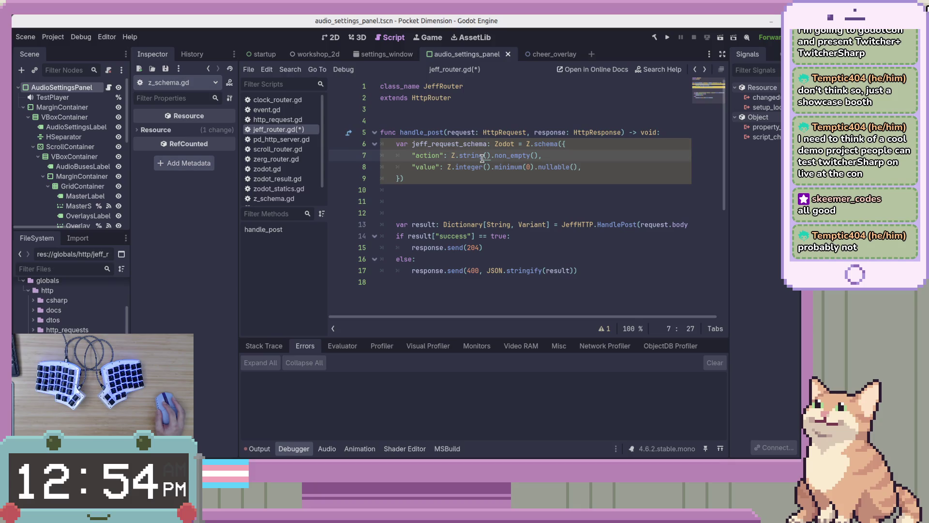
pyautogui.click(489, 186)
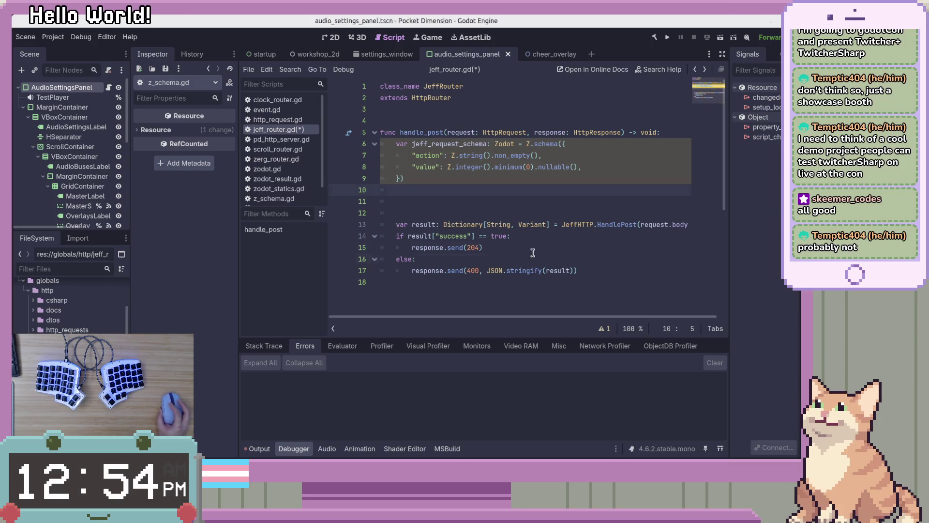
pyautogui.press('Down')
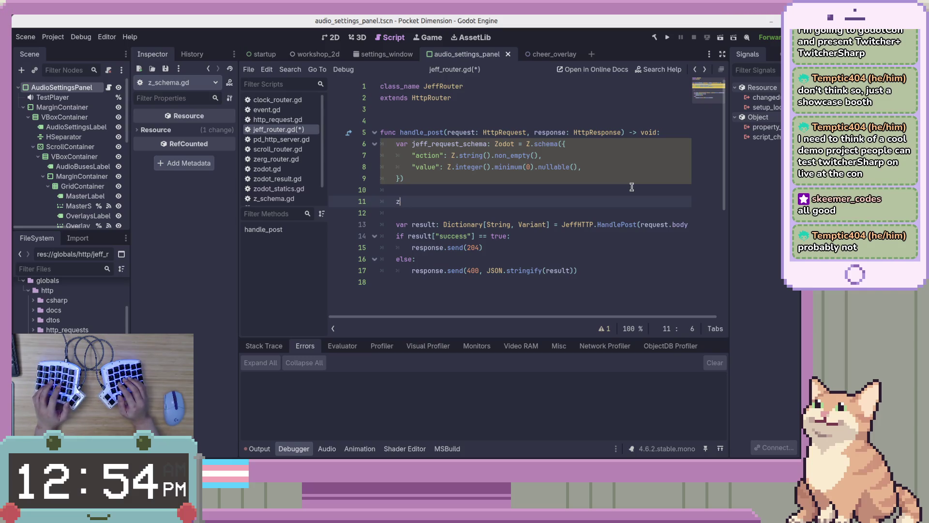
pyautogui.press('BackSpace')
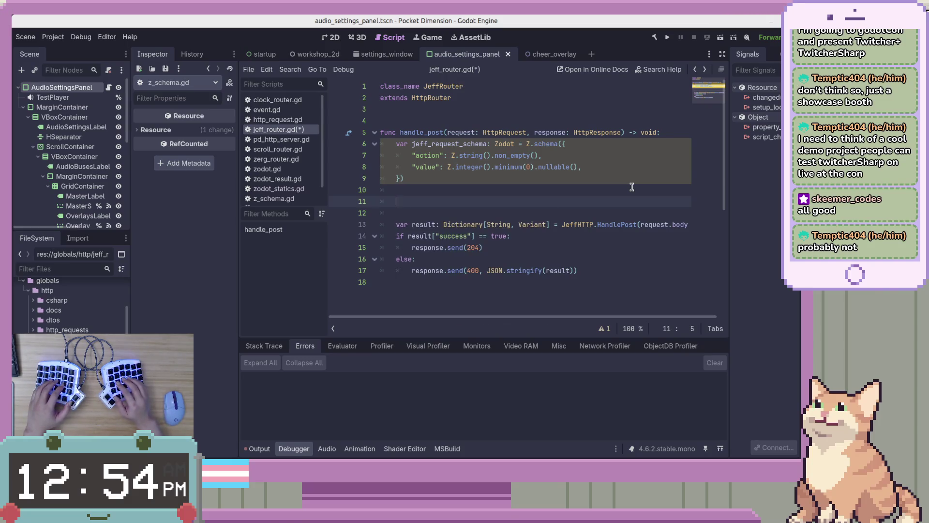
pyautogui.write('jef')
pyautogui.press('BackSpace')
pyautogui.press('BackSpace')
pyautogui.press('BackSpace')
pyautogui.press('Up')
pyautogui.press('Up')
pyautogui.press('Up')
pyautogui.press('Right')
pyautogui.press('Right')
pyautogui.press('Right')
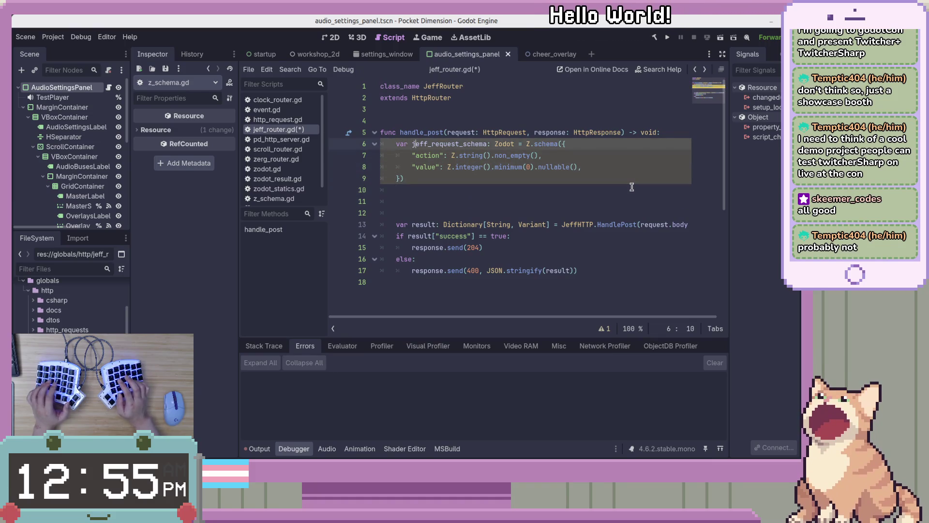
# Rename the schema variable to request_schema and make room above the result line.
pyautogui.press('BackSpace')
pyautogui.press('Delete')
pyautogui.press('Delete')
pyautogui.press('Delete')
pyautogui.press('Down')
pyautogui.press('Down')
pyautogui.press('Down')
pyautogui.press('BackSpace')
pyautogui.press('BackSpace')
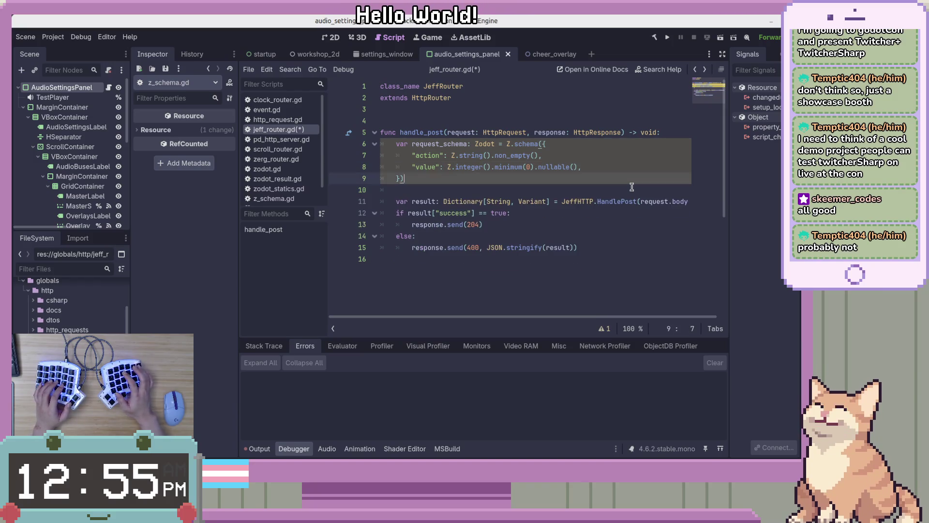
pyautogui.press('Down')
pyautogui.press('Down')
pyautogui.press('End')
pyautogui.press('Up')
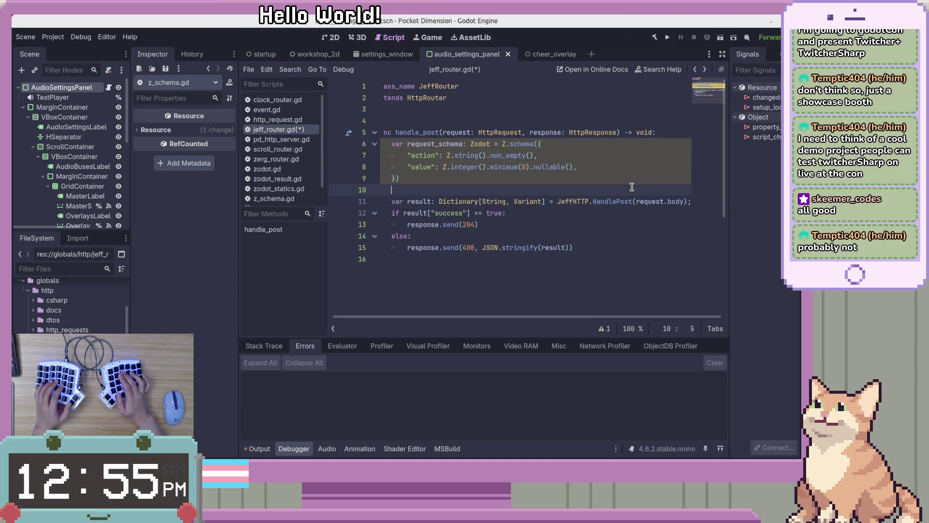
pyautogui.press('Return')
pyautogui.press('Return')
pyautogui.press('Up')
# Start an if statement calling request_schema.parse(request.body).
pyautogui.write('v')
pyautogui.press('BackSpace')
pyautogui.write('if')
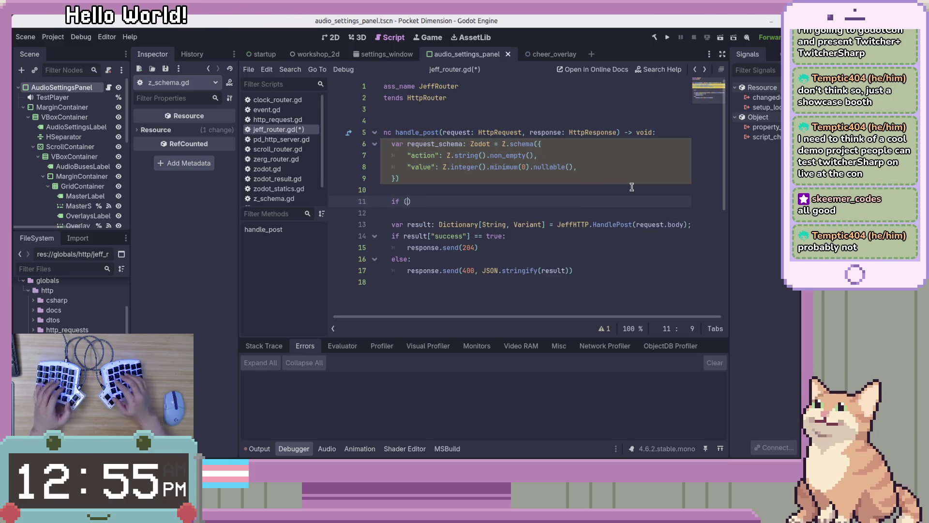
pyautogui.write('(reques')
pyautogui.press('Return')
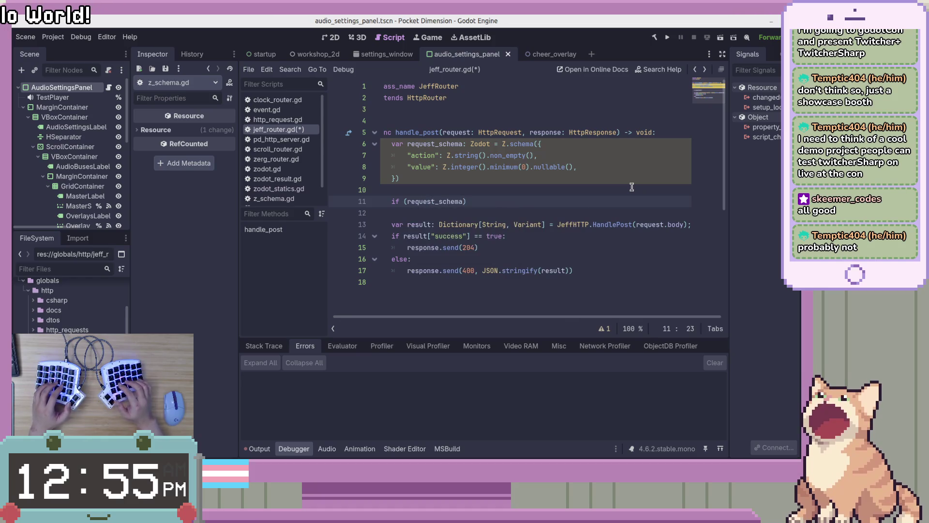
pyautogui.write('.')
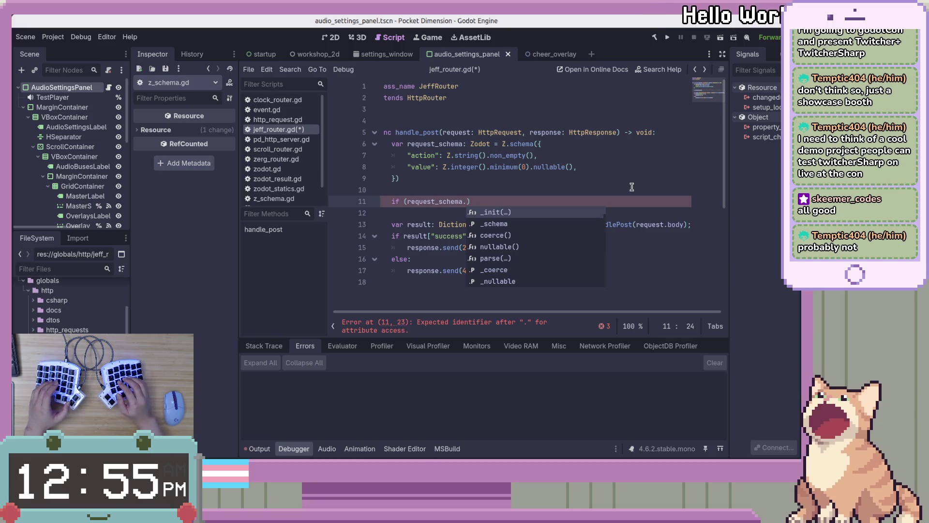
pyautogui.write('parse')
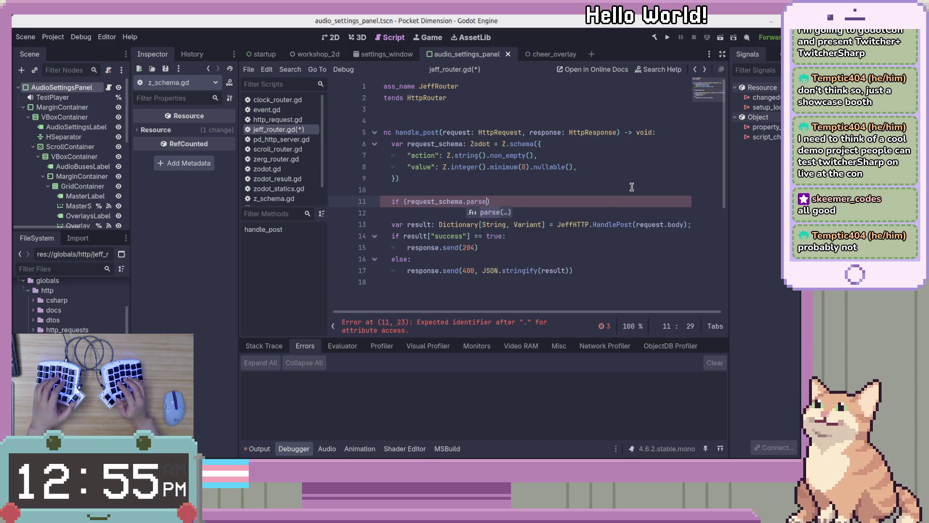
pyautogui.write('j(')
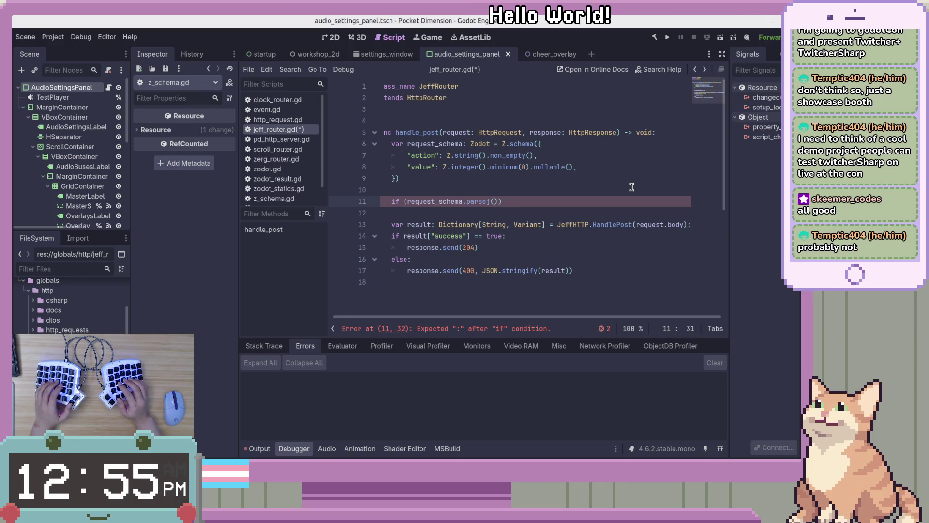
pyautogui.press('BackSpace')
pyautogui.press('BackSpace')
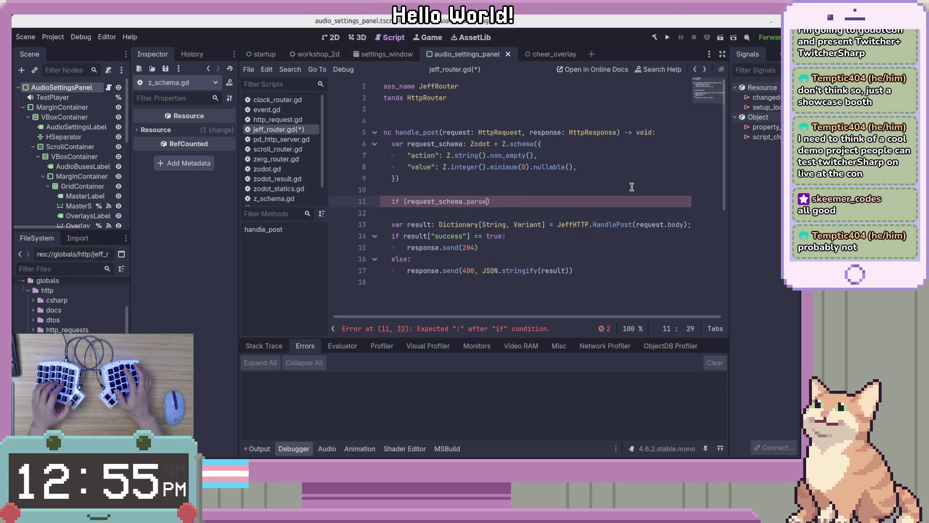
pyautogui.write('(request.')
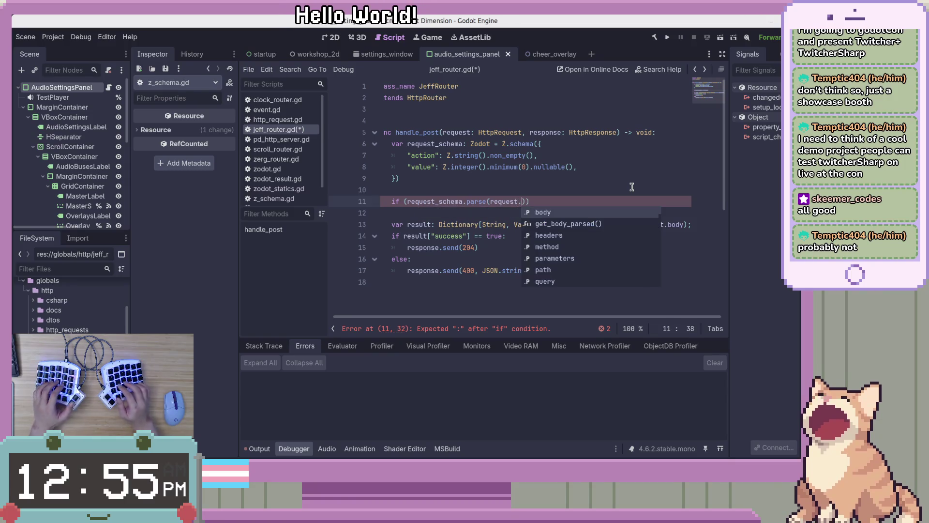
pyautogui.write('body')
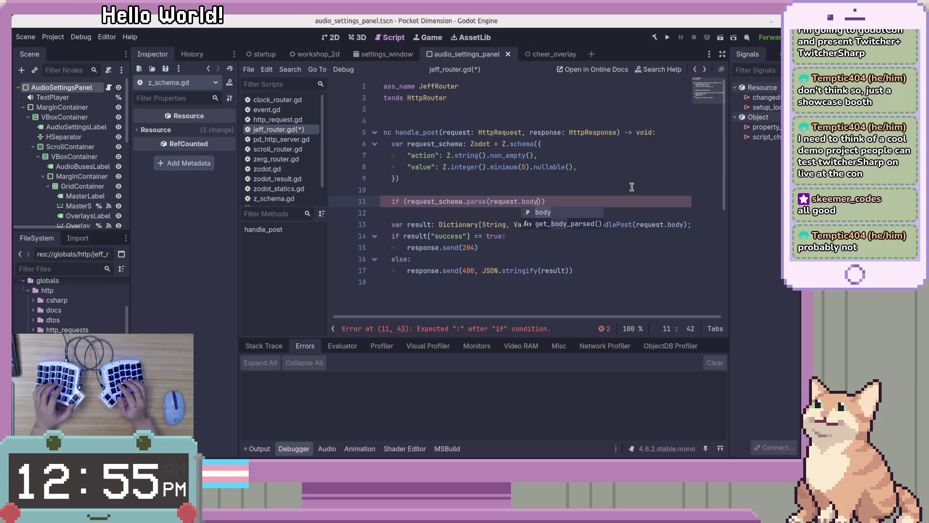
# Wrap the argument as JSON.parse_string(request.body) and finish the if line with a colon.
pyautogui.press('BackSpace')
pyautogui.press('BackSpace')
pyautogui.press('BackSpace')
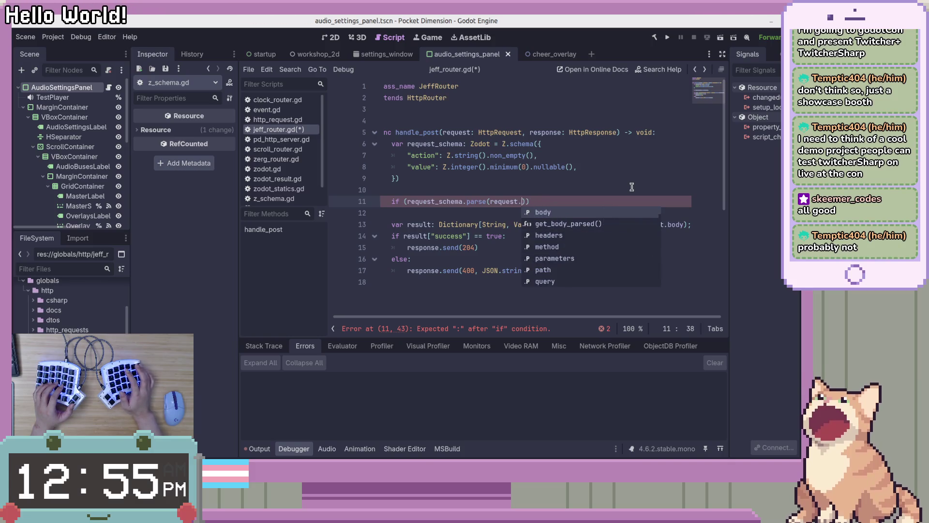
pyautogui.press('Left')
pyautogui.press('Left')
pyautogui.press('Left')
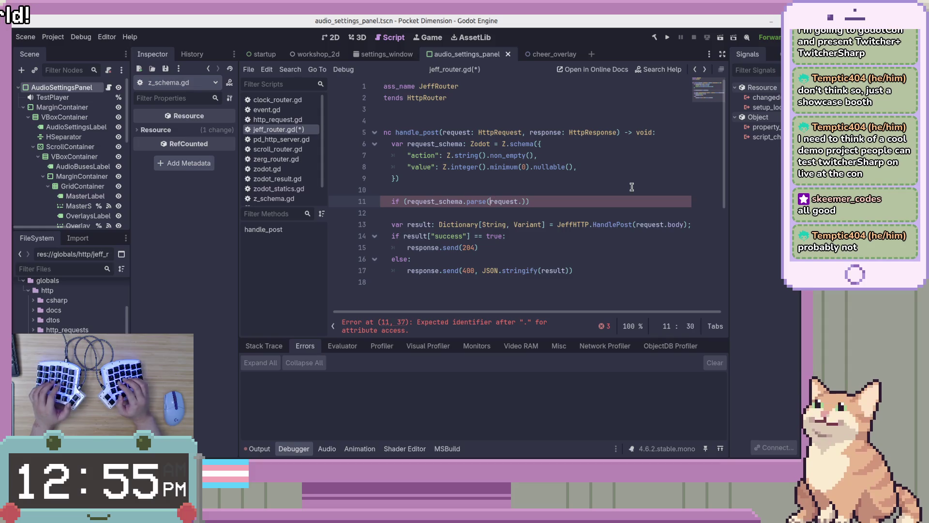
pyautogui.write('Json.parse_string(')
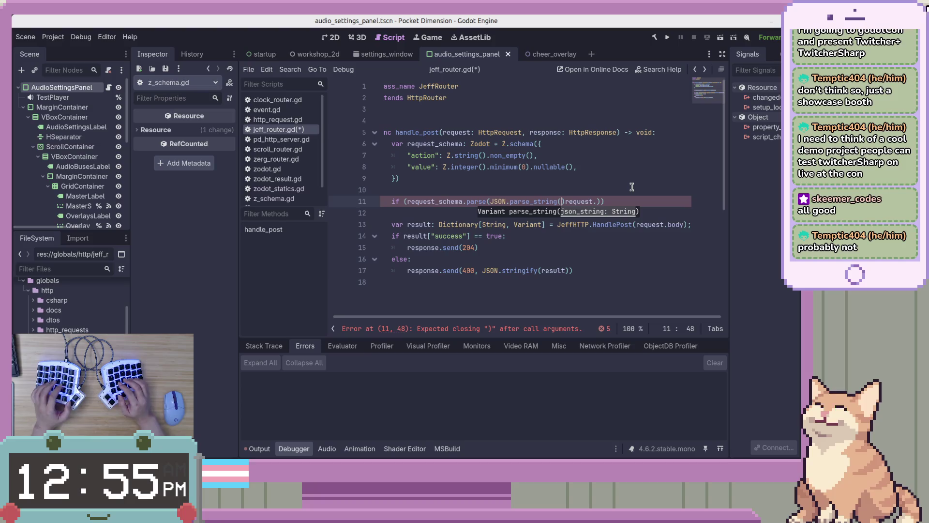
pyautogui.press('Right')
pyautogui.press('Right')
pyautogui.press('Right')
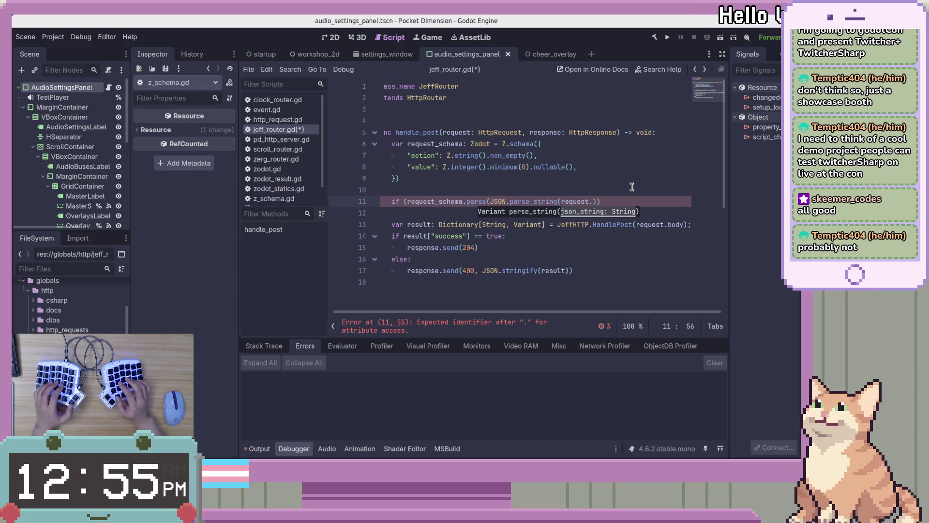
pyautogui.write('dy)')
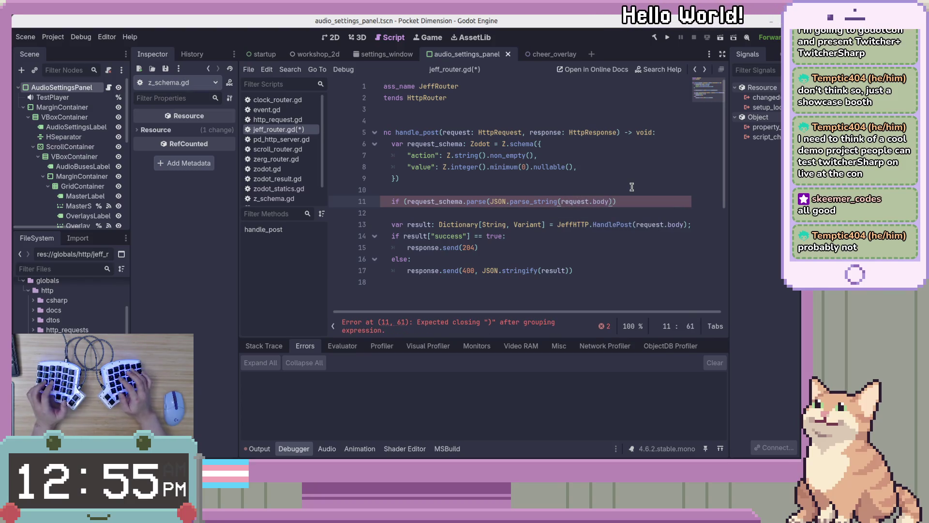
pyautogui.write('))')
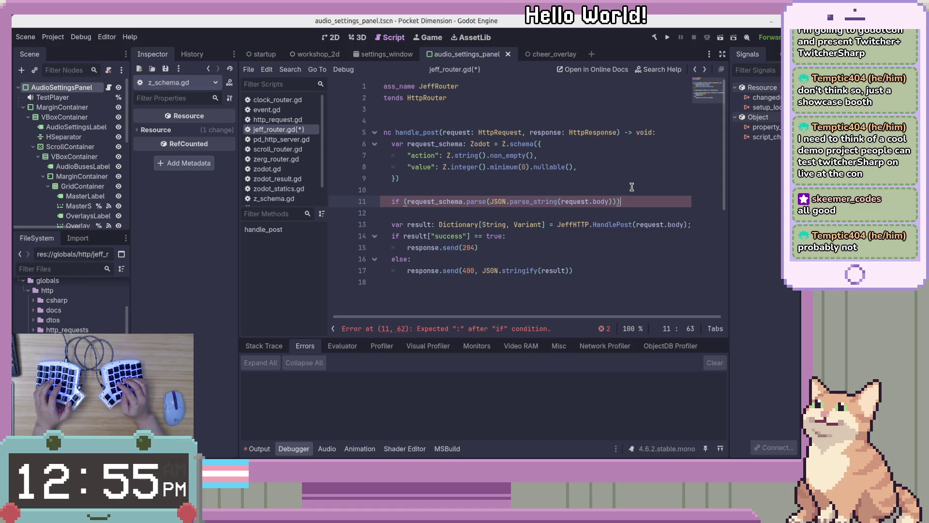
pyautogui.write(':')
pyautogui.press('Return')
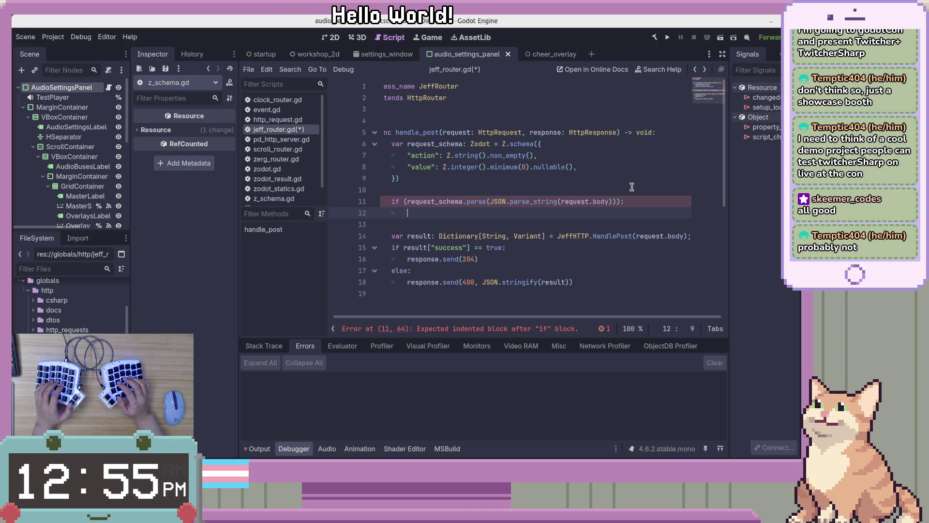
# Add a parse_result variable declaration above the if statement.
pyautogui.press('Up')
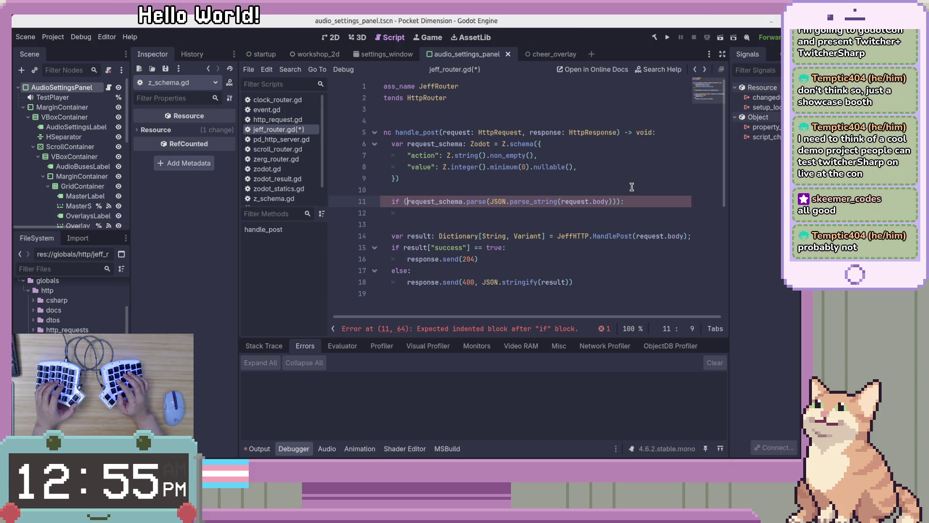
pyautogui.press('Up')
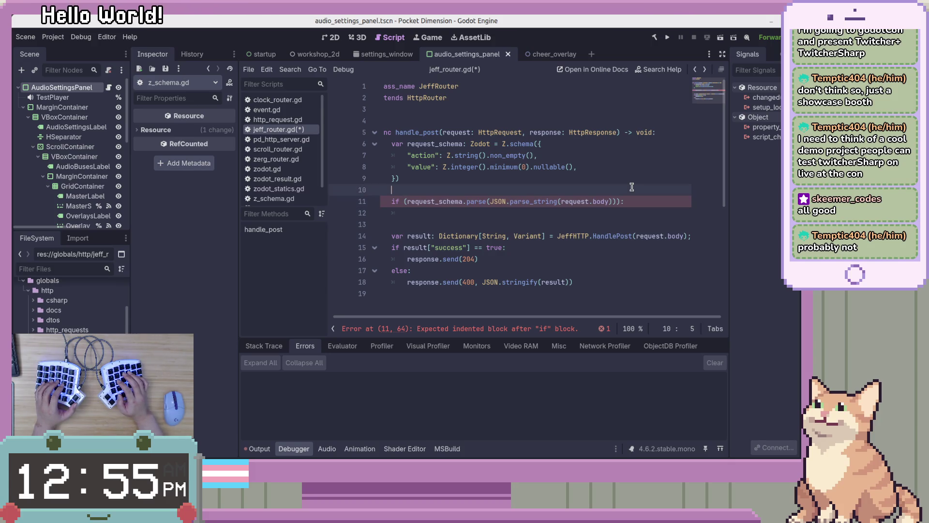
pyautogui.press('Return')
pyautogui.write('var result =')
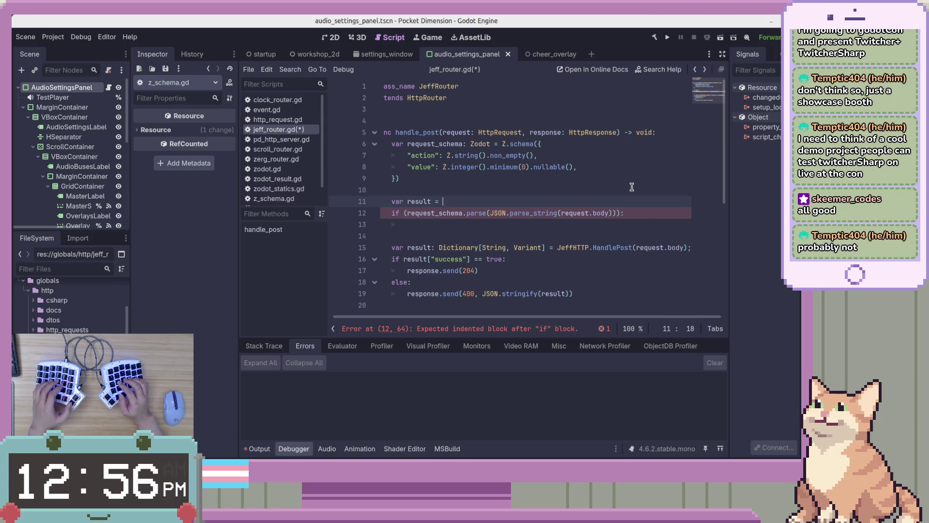
pyautogui.hotkey('ctrl', 'Left')
pyautogui.hotkey('ctrl', 'Left')
pyautogui.write('parse_')
pyautogui.press('Down')
# Move the request_schema.parse(...) call out of the if into parse_result's value.
pyautogui.press('End')
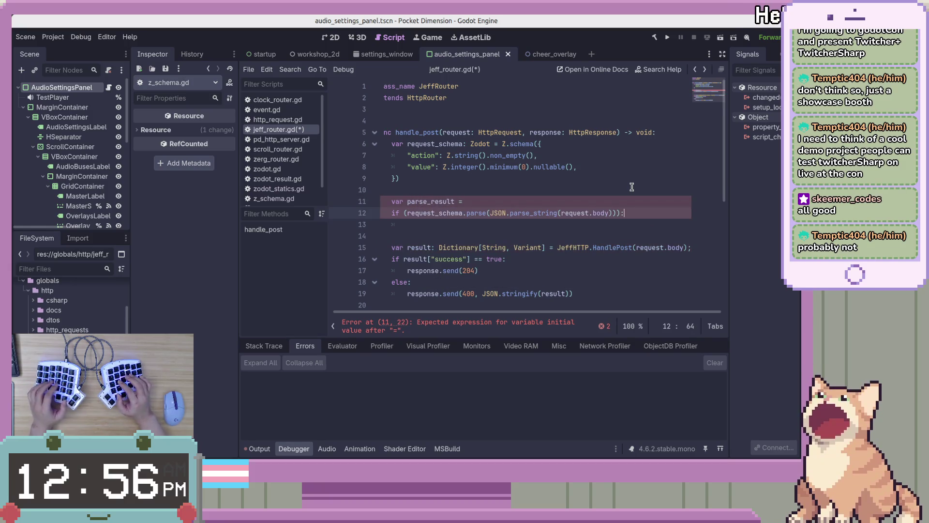
pyautogui.press('Left')
pyautogui.press('Left')
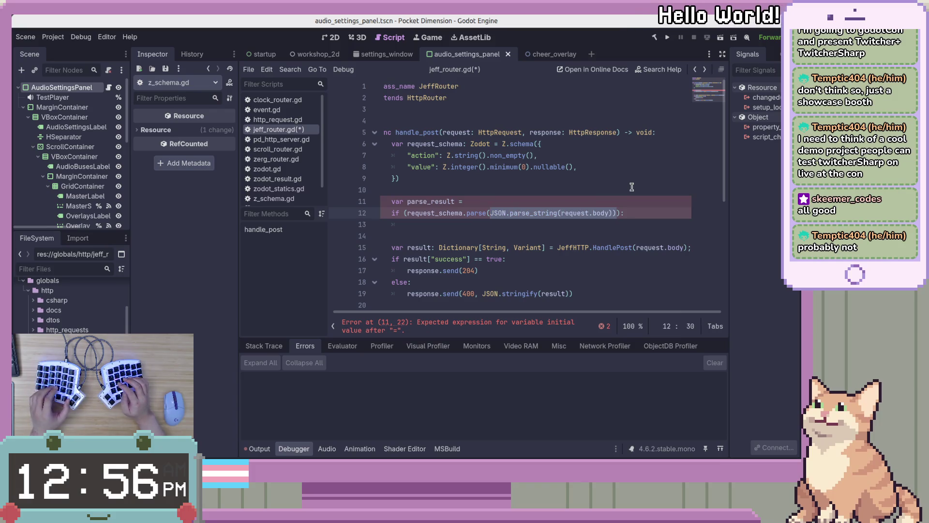
pyautogui.hotkey('ctrl', 'Left')
pyautogui.hotkey('ctrl', 'Left')
pyautogui.hotkey('ctrl', 'Left')
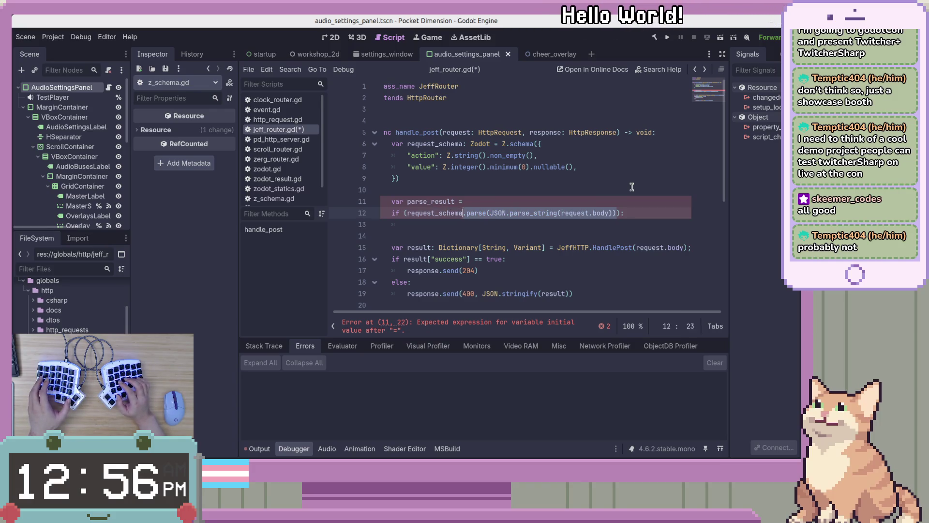
pyautogui.hotkey('shift', 'End')
pyautogui.hotkey('shift', 'Left')
pyautogui.hotkey('shift', 'Left')
pyautogui.hotkey('ctrl', 'x')
pyautogui.press('Up')
pyautogui.press('End')
pyautogui.hotkey('ctrl', 'v')
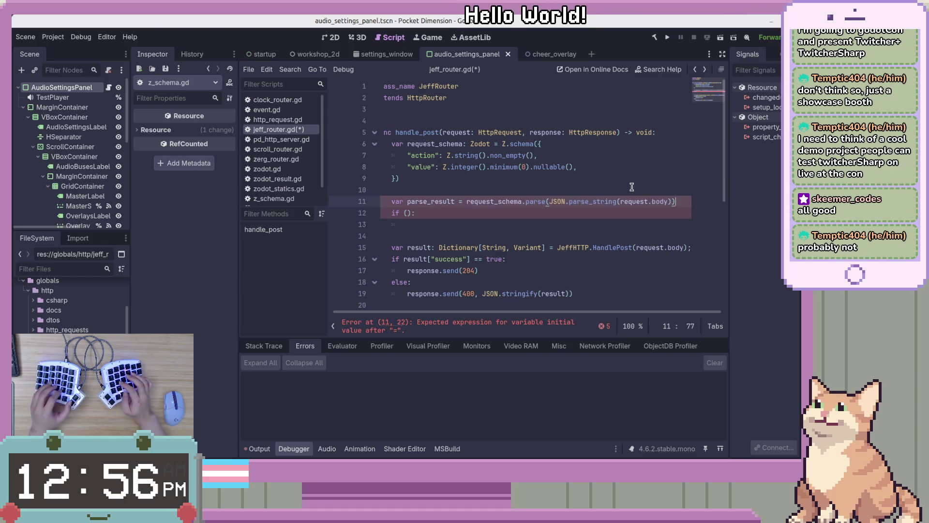
# Change the if condition to !parse_result.ok() and open an indented body line.
pyautogui.press('Down')
pyautogui.press('End')
pyautogui.press('Home')
pyautogui.write('parse_result')
pyautogui.write('.ok')
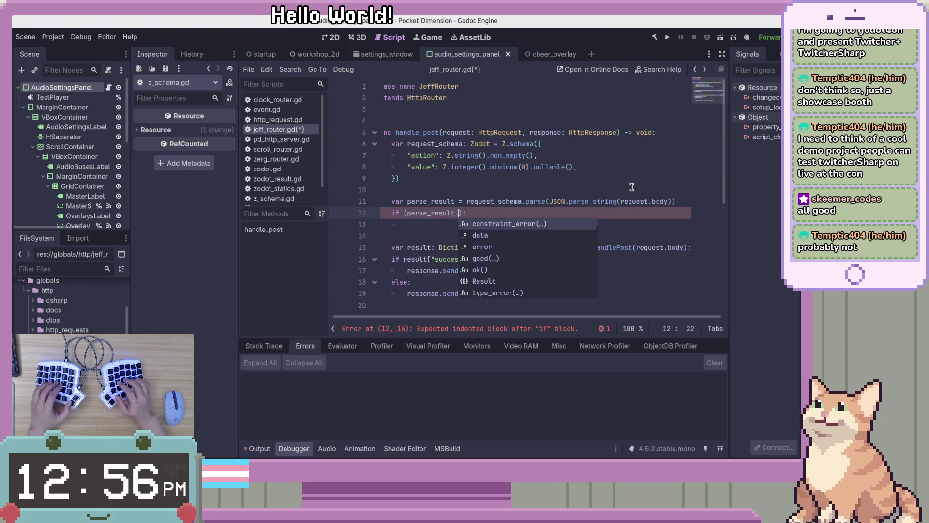
pyautogui.press('Return')
pyautogui.press('Home')
pyautogui.press('Right')
pyautogui.press('Right')
pyautogui.press('Right')
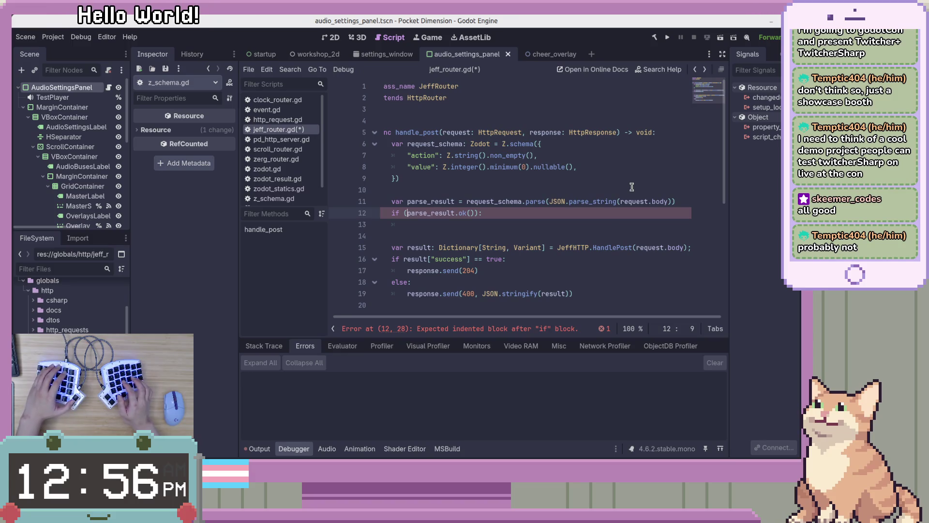
pyautogui.write('!')
pyautogui.press('Down')
pyautogui.press('Tab')
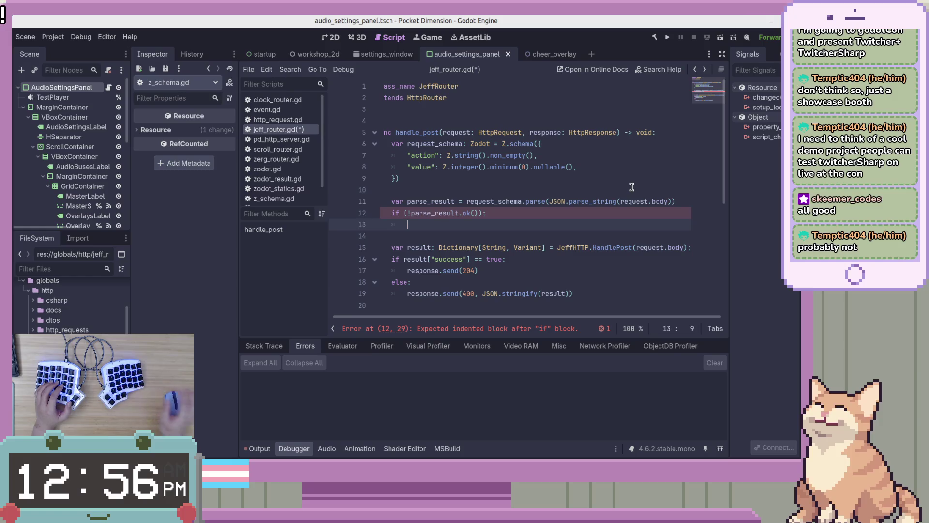
# Send a 400 response with JSON.stringify(parse_result.error) when validation fails.
pyautogui.scroll(-1, 631, 187)
pyautogui.write('resp')
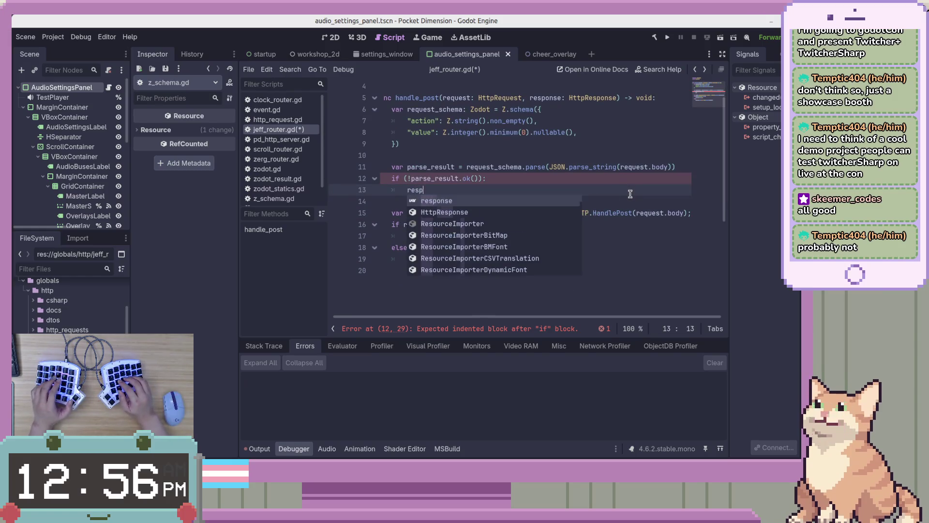
pyautogui.write('onse.send(')
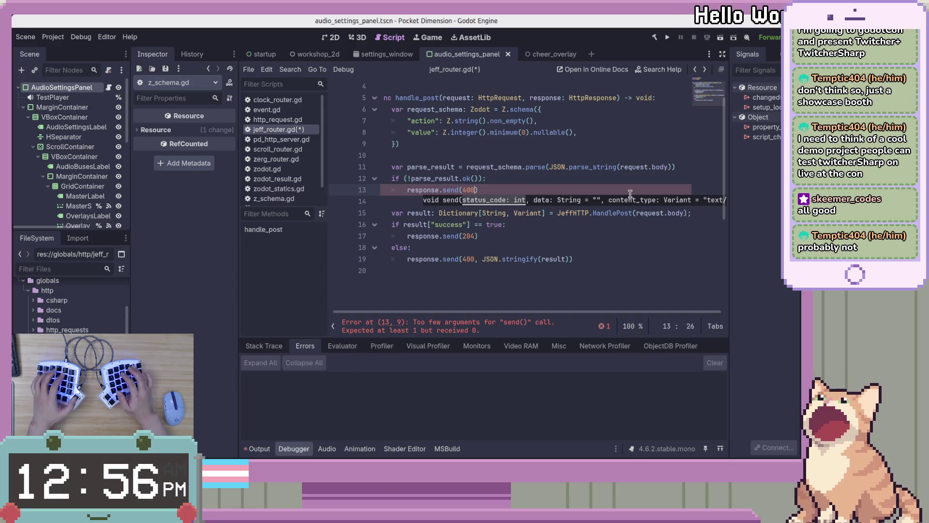
pyautogui.write('400, ')
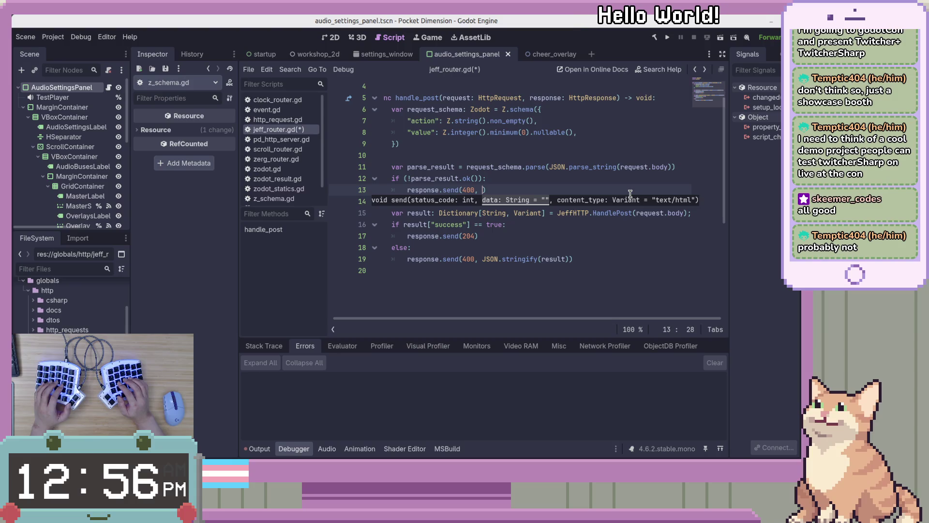
pyautogui.write('son')
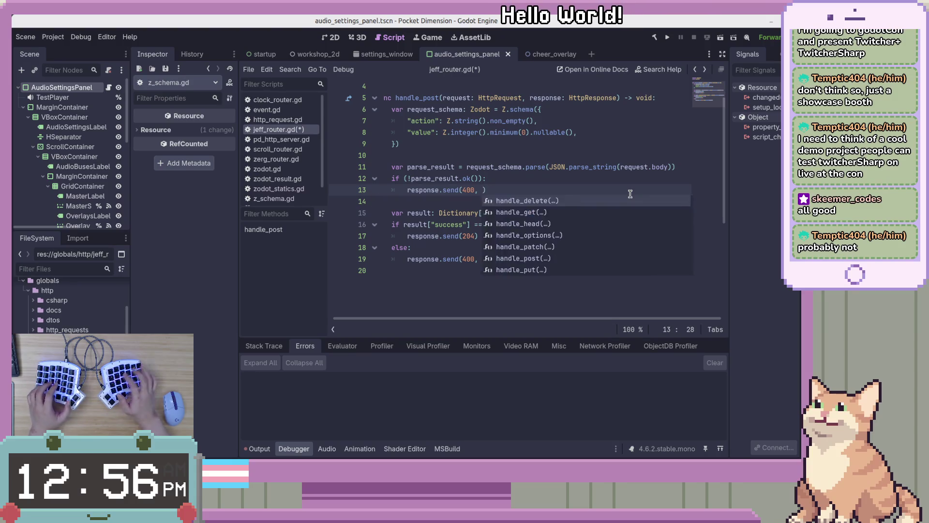
pyautogui.press('Return')
pyautogui.write('.stringify(parse')
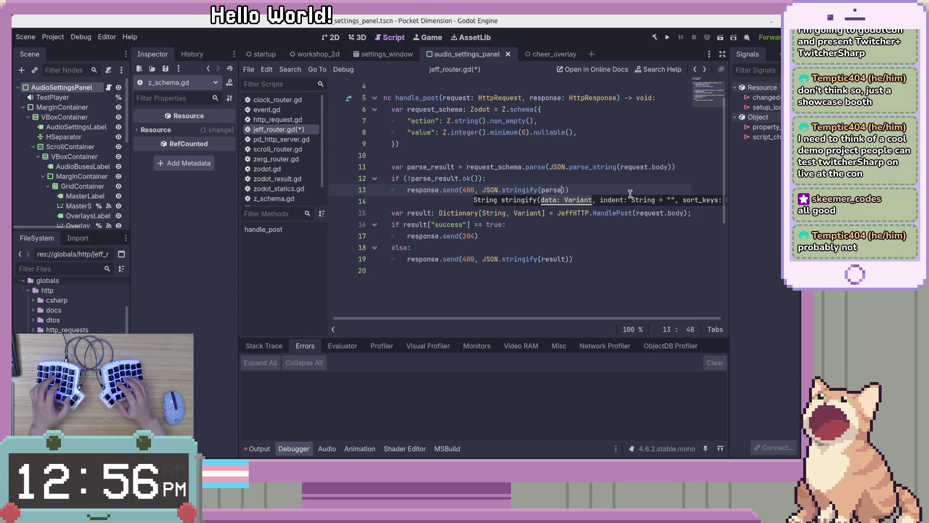
pyautogui.write('_re')
pyautogui.press('Return')
pyautogui.write('.error')
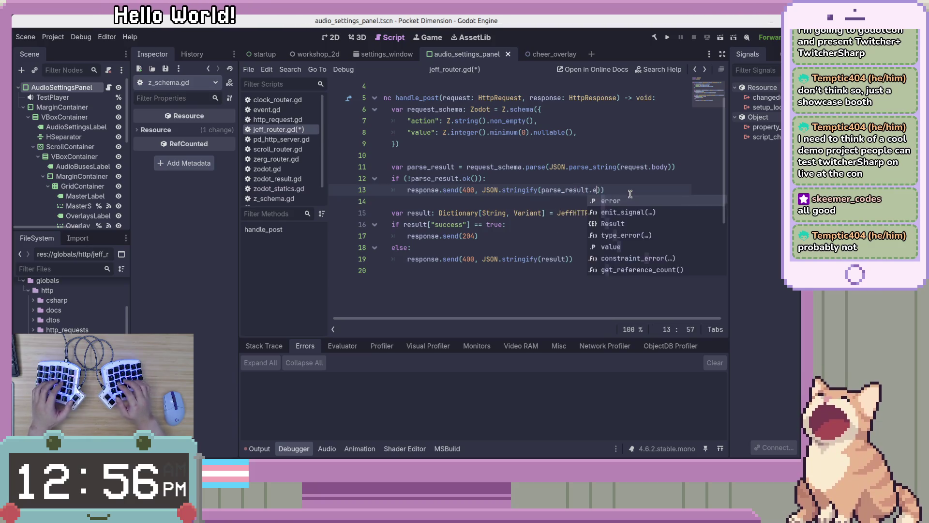
pyautogui.press('End')
# Add an early return after the error response, followed by blank lines.
pyautogui.press('Return')
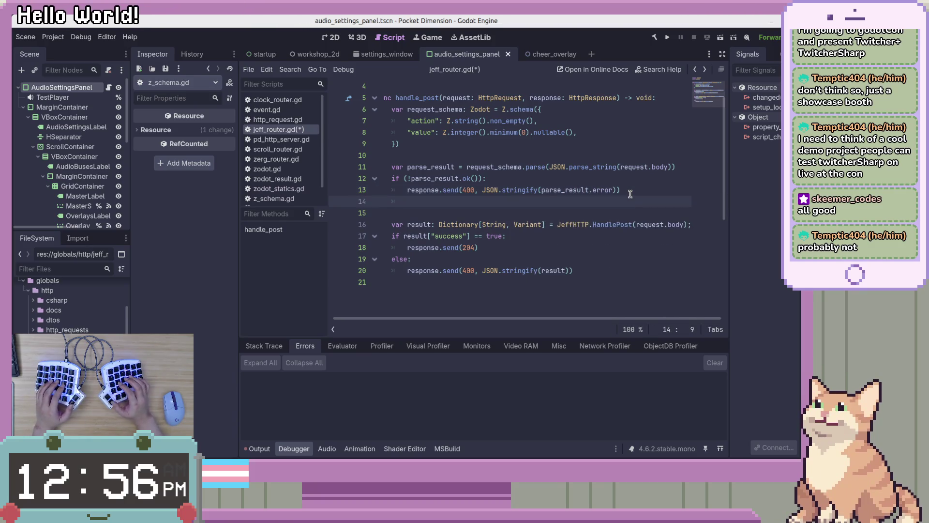
pyautogui.press('Down')
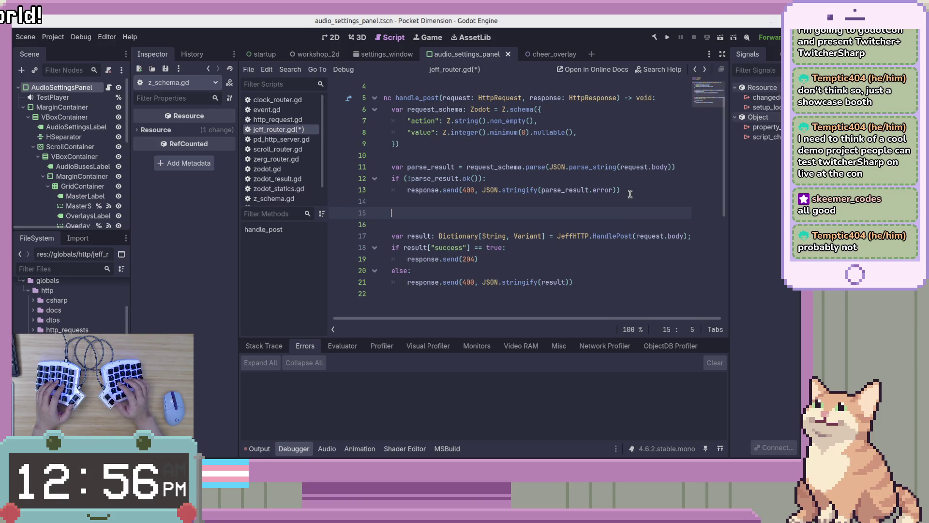
pyautogui.press('BackSpace')
pyautogui.press('BackSpace')
pyautogui.press('BackSpace')
pyautogui.press('Return')
pyautogui.write('return')
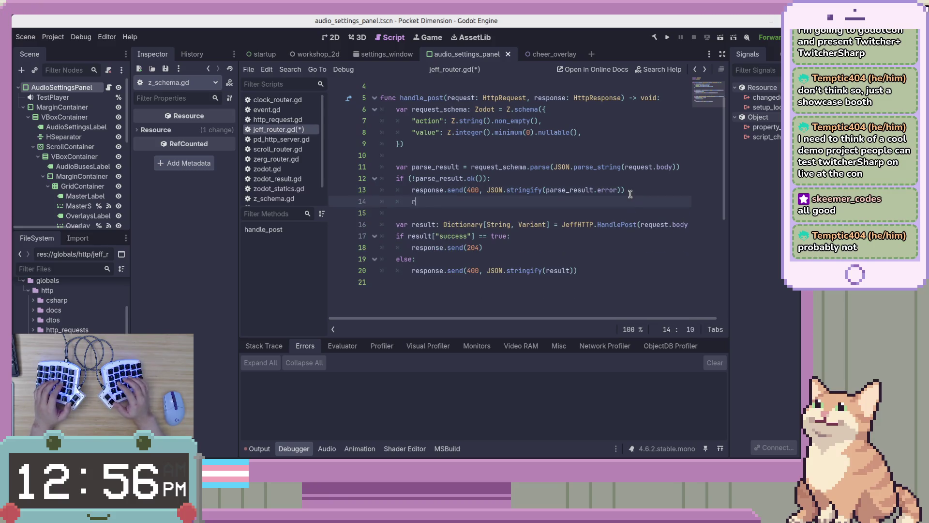
pyautogui.press('Return')
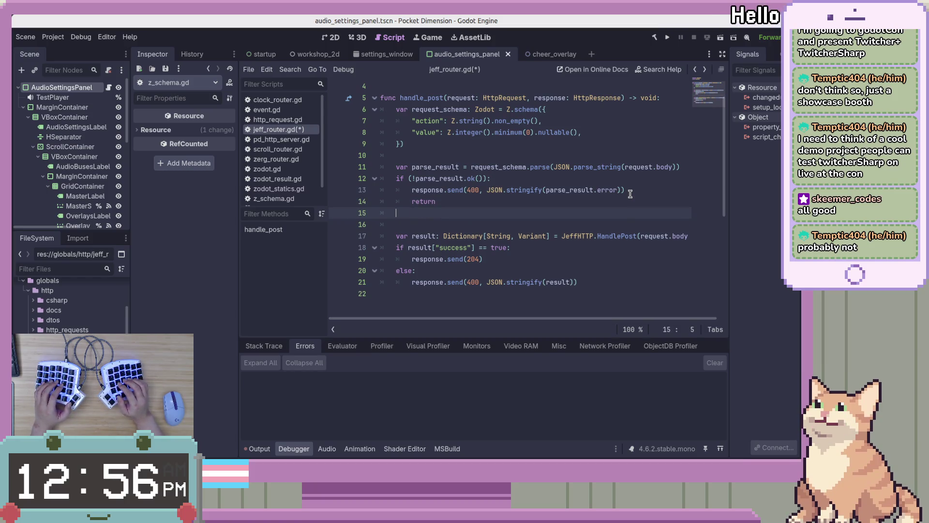
pyautogui.press('Return')
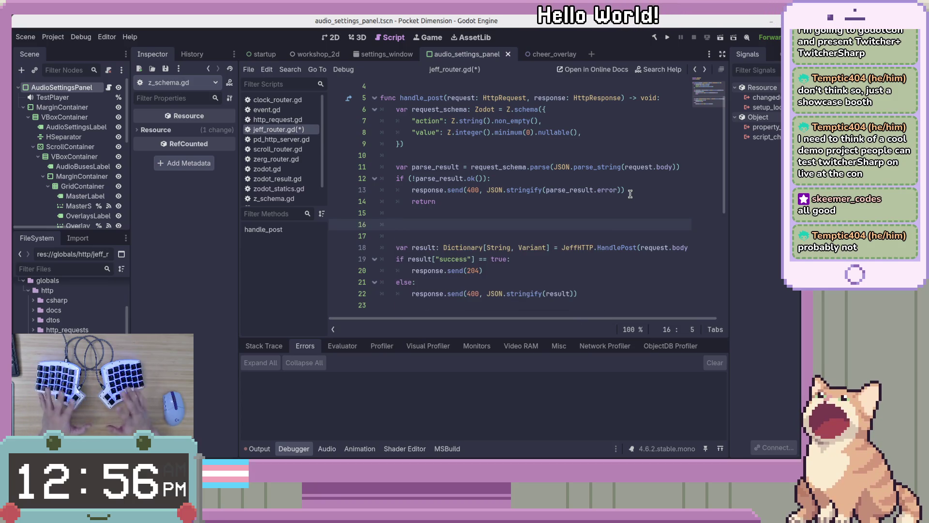
pyautogui.click(523, 213)
# Comment out the old var result / JeffHTTP.HandlePost block with Ctrl+K and save jeff_router.gd.
pyautogui.click(519, 224)
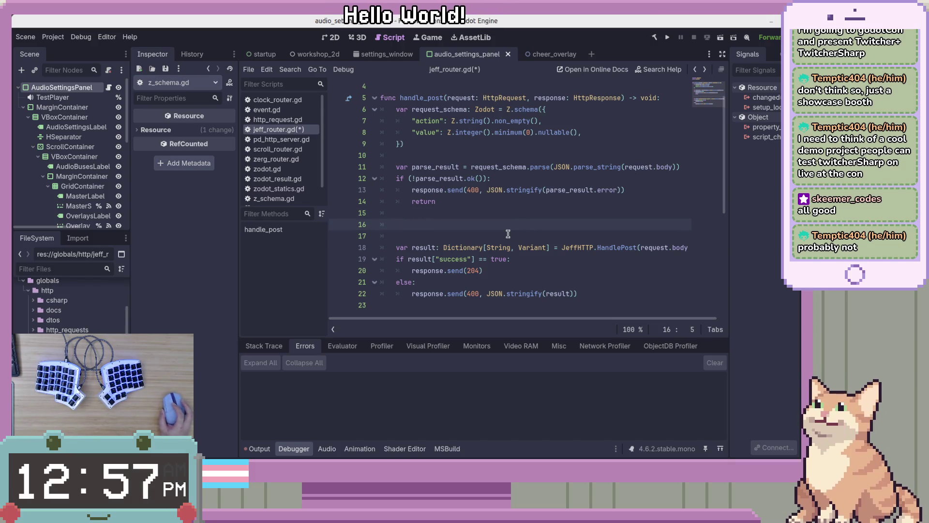
pyautogui.scroll(-3, 508, 234)
pyautogui.scroll(1, 576, 226)
pyautogui.moveTo(579, 224)
pyautogui.mouseDown()
pyautogui.moveTo(385, 172)
pyautogui.moveTo(399, 178)
pyautogui.mouseUp()
pyautogui.hotkey('ctrl', 'k')
pyautogui.hotkey('ctrl', 's')
pyautogui.click(509, 154)
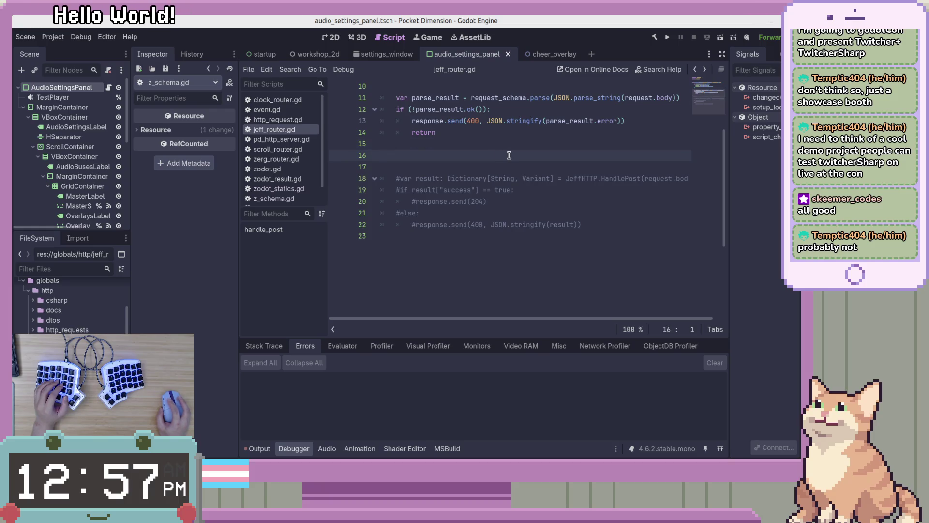
pyautogui.scroll(2, 509, 155)
pyautogui.click(81, 37)
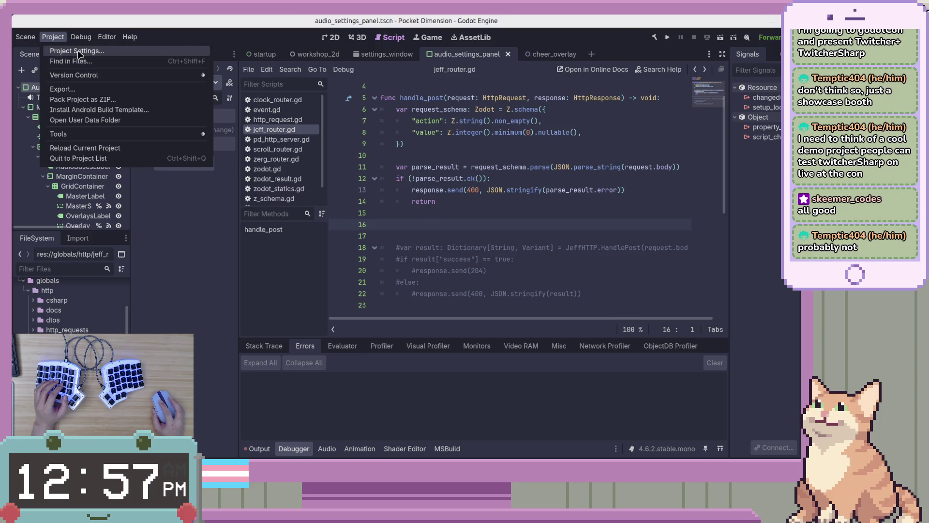
# Check Trim Trailing Whitespace on Save under Text Editor > Behavior in Editor Settings.
pyautogui.click(76, 50)
pyautogui.press('Escape')
pyautogui.click(107, 37)
pyautogui.click(133, 52)
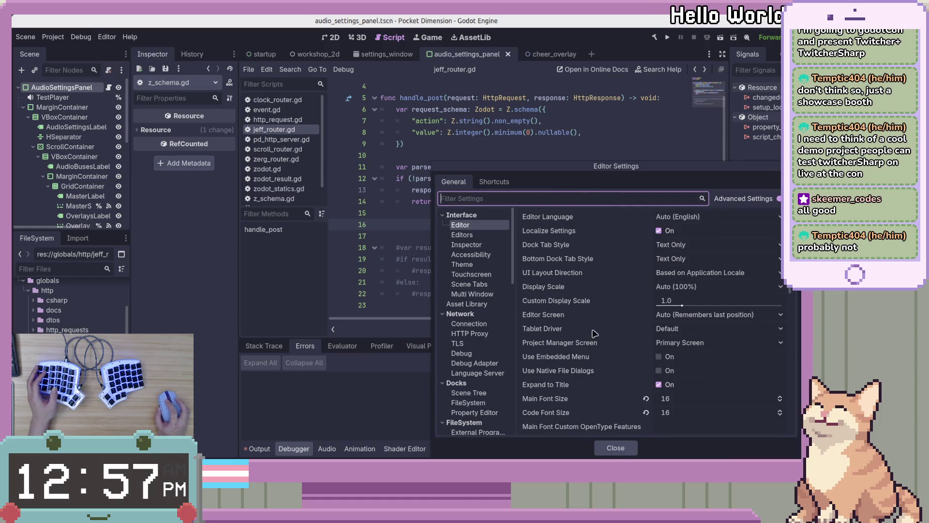
pyautogui.click(561, 197)
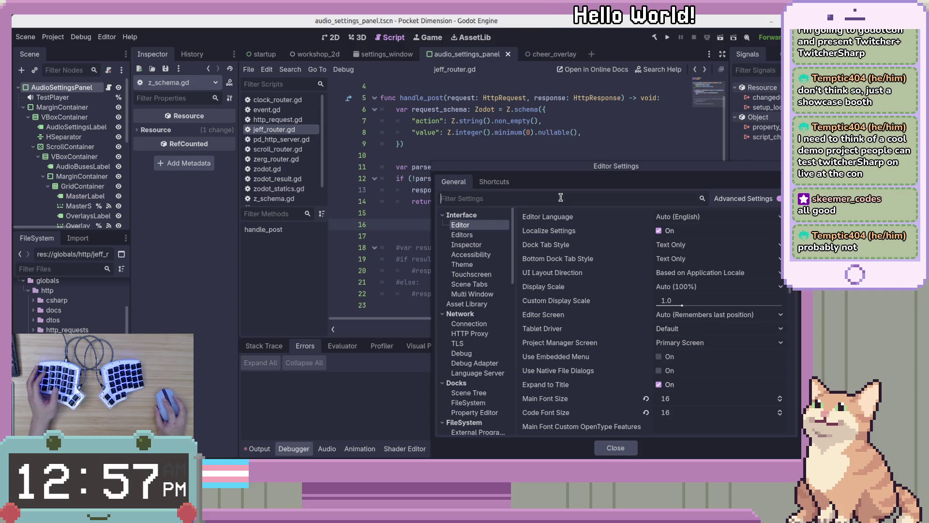
pyautogui.write('whi')
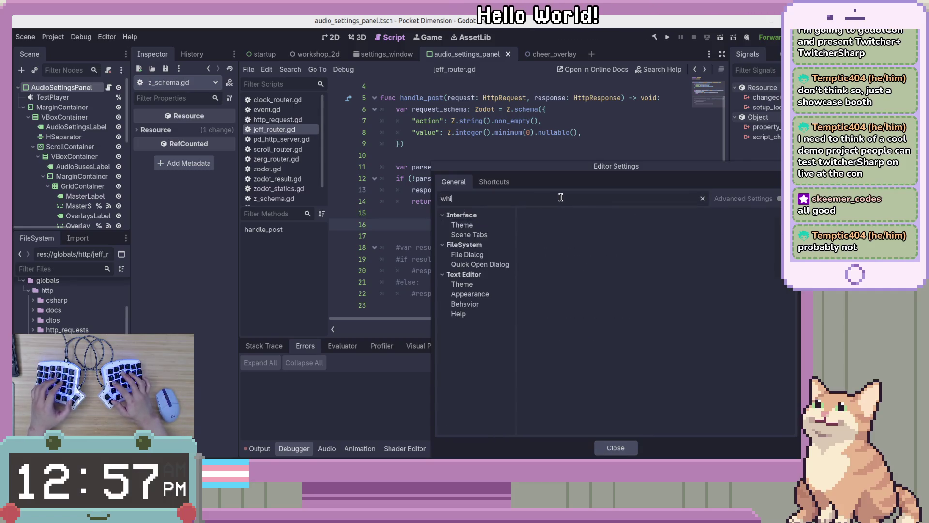
pyautogui.write('tespace')
pyautogui.click(464, 234)
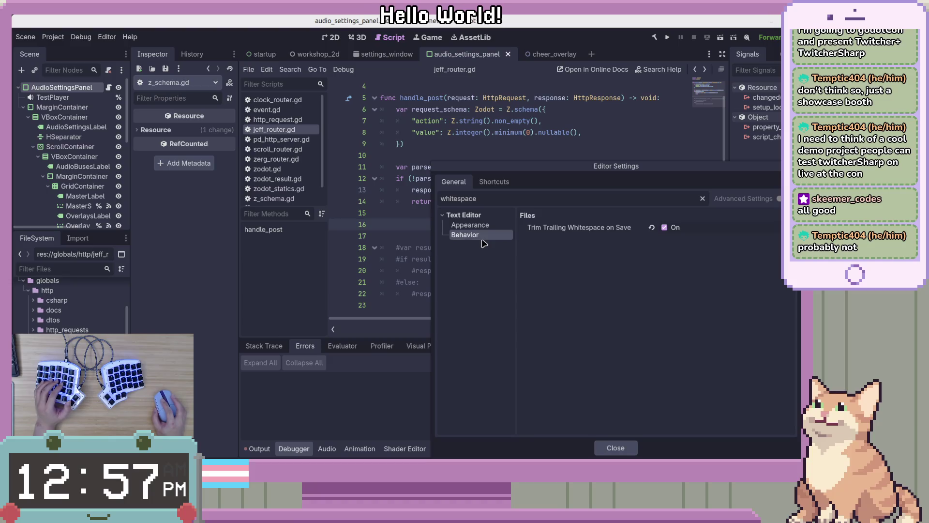
pyautogui.click(616, 447)
# Delete the extra blank lines below the early return in handle_post.
pyautogui.press('Delete')
pyautogui.press('BackSpace')
pyautogui.press('Up')
pyautogui.press('Up')
pyautogui.press('Up')
pyautogui.press('Tab')
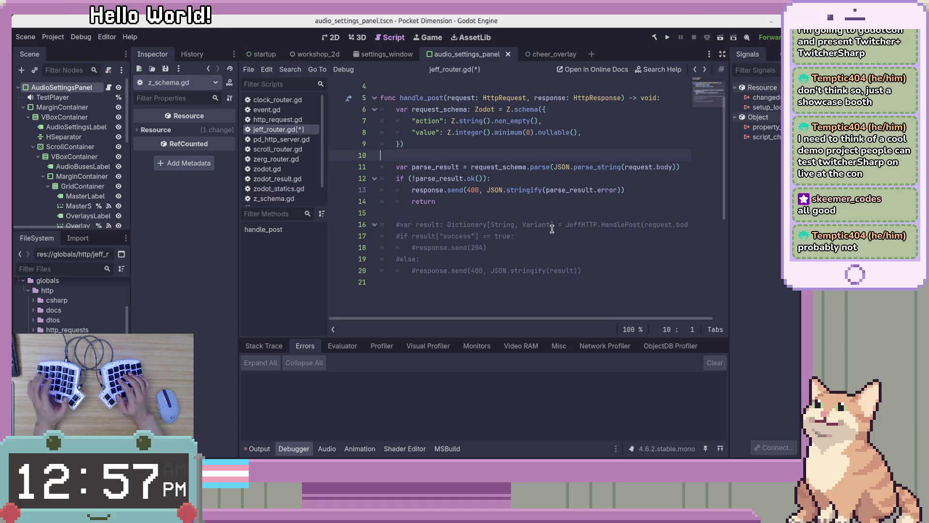
# Add a new line after the return for a variable, above the commented block.
pyautogui.press('Down')
pyautogui.press('Down')
pyautogui.press('Down')
pyautogui.press('Tab')
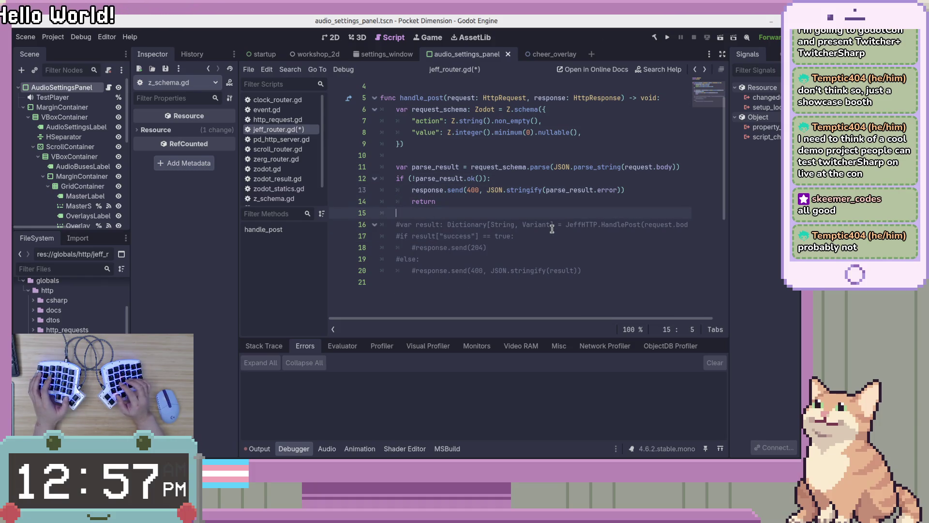
pyautogui.press('Down')
pyautogui.press('Down')
pyautogui.press('Down')
pyautogui.press('Up')
pyautogui.press('Up')
pyautogui.press('Up')
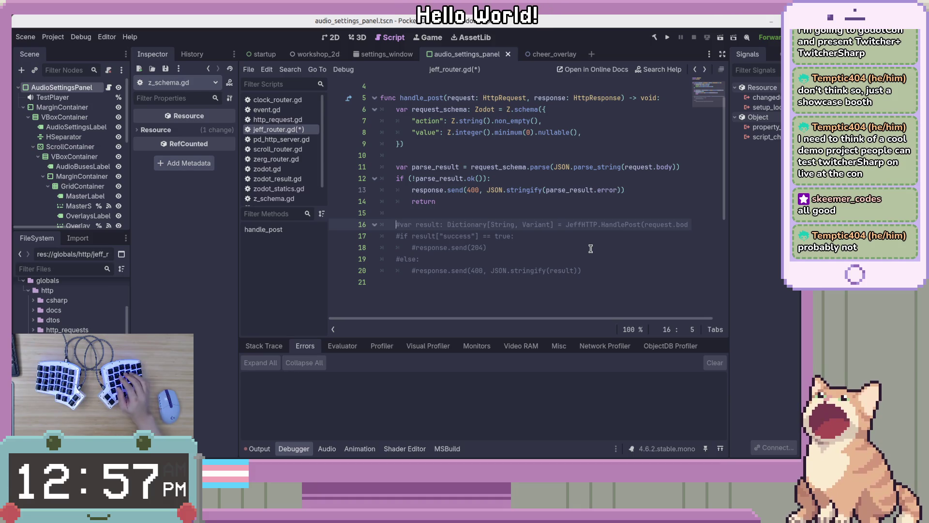
pyautogui.press('Up')
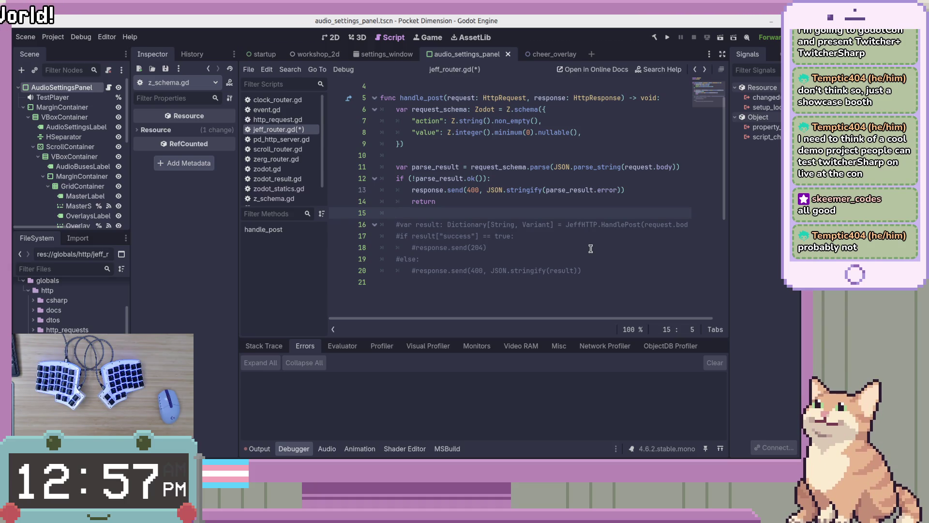
pyautogui.press('Return')
pyautogui.write('var')
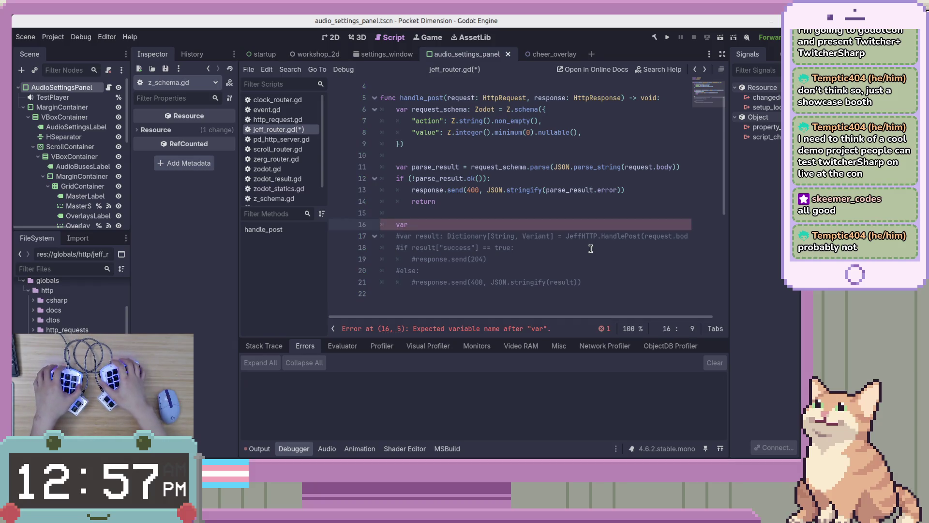
pyautogui.click(594, 247)
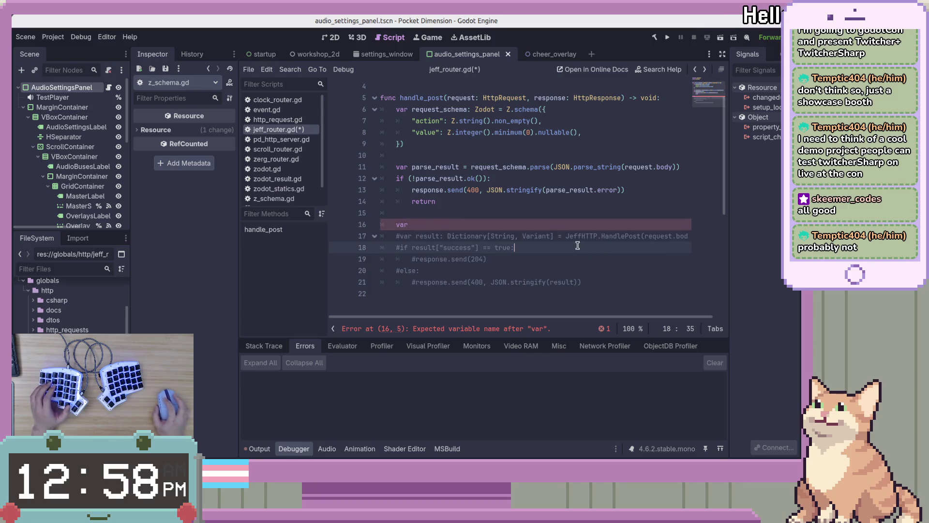
# Switch to VS Code and view JeffHTTP.cs at the HandlePost method.
pyautogui.hotkey('alt', 'Tab')
pyautogui.click(300, 169)
pyautogui.scroll(-3, 295, 177)
# Inspect HandlePost's ClockSettingsSaver and DimensionalState settings lookup in JeffHTTP.cs.
pyautogui.click(283, 185)
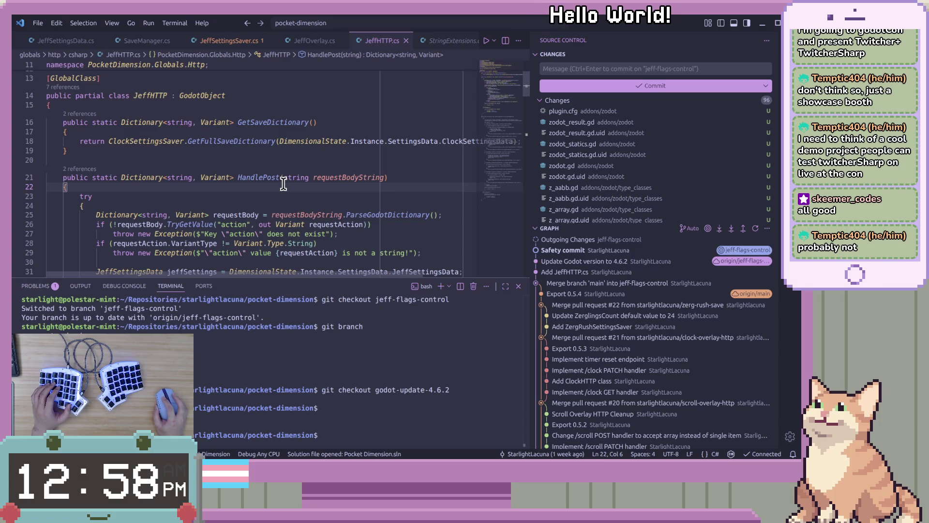
pyautogui.scroll(-2, 283, 184)
pyautogui.scroll(2, 285, 185)
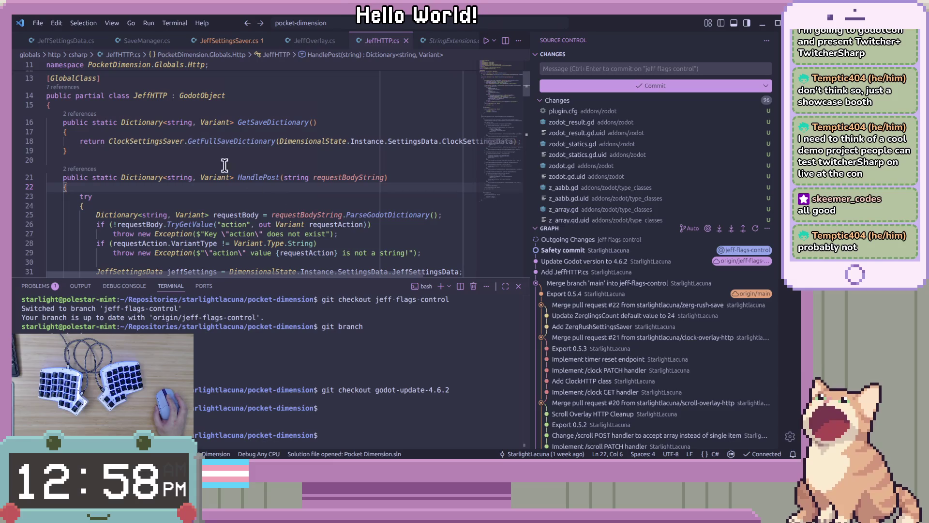
pyautogui.doubleClick(228, 142)
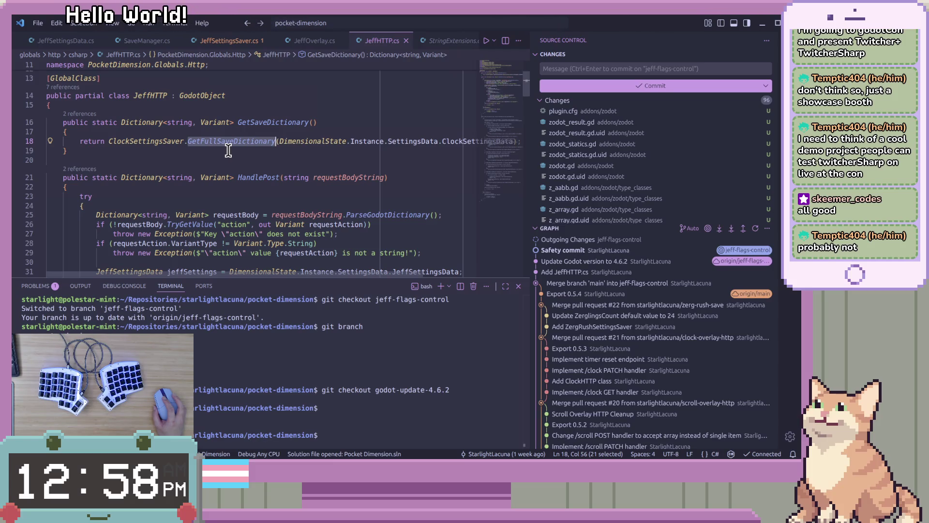
pyautogui.scroll(2, 228, 150)
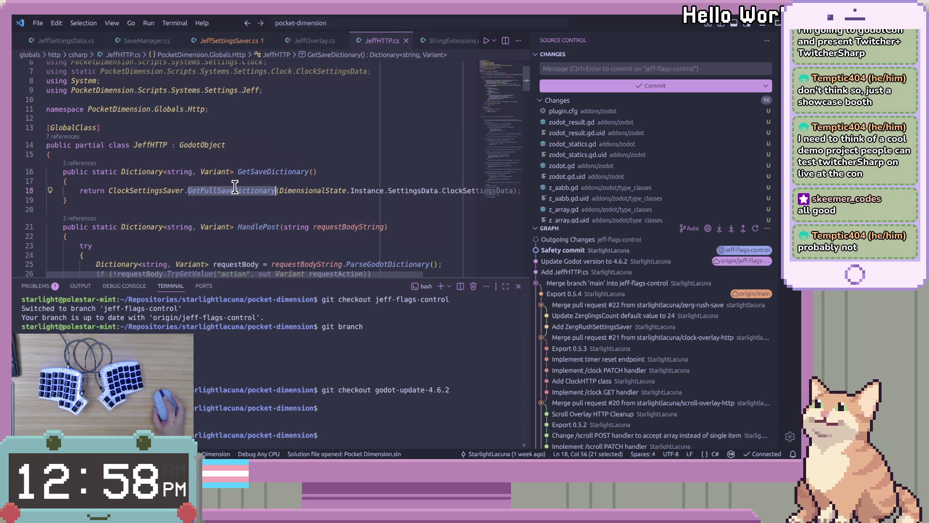
pyautogui.moveTo(242, 190)
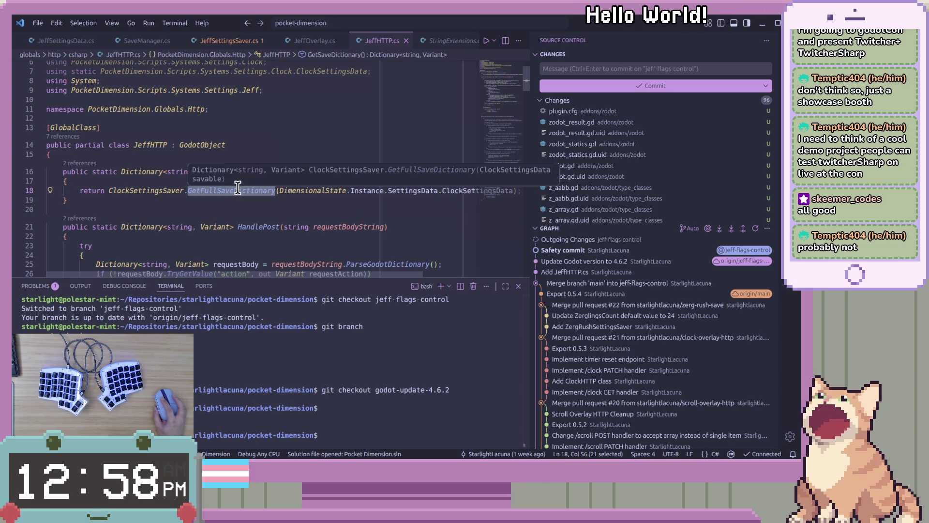
pyautogui.doubleClick(160, 191)
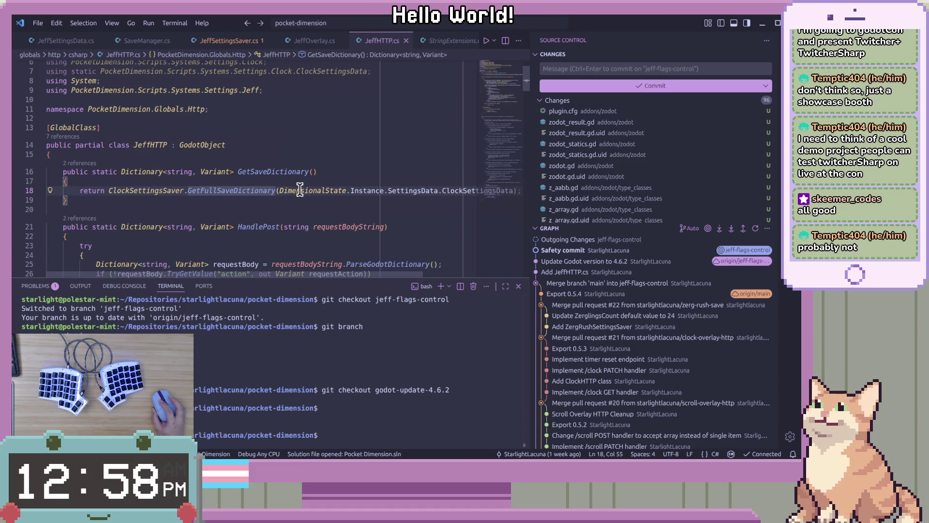
pyautogui.doubleClick(346, 190)
pyautogui.click(347, 189)
pyautogui.scroll(-6, 352, 193)
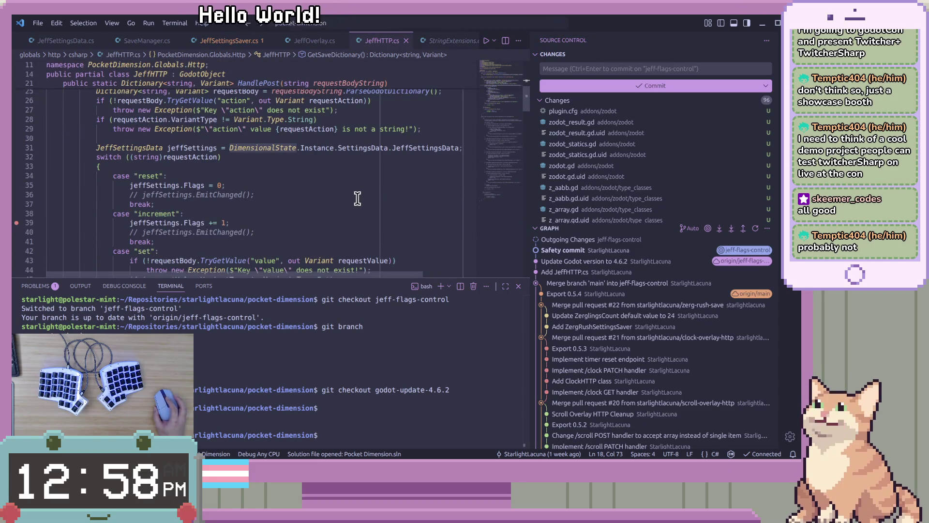
pyautogui.scroll(3, 357, 199)
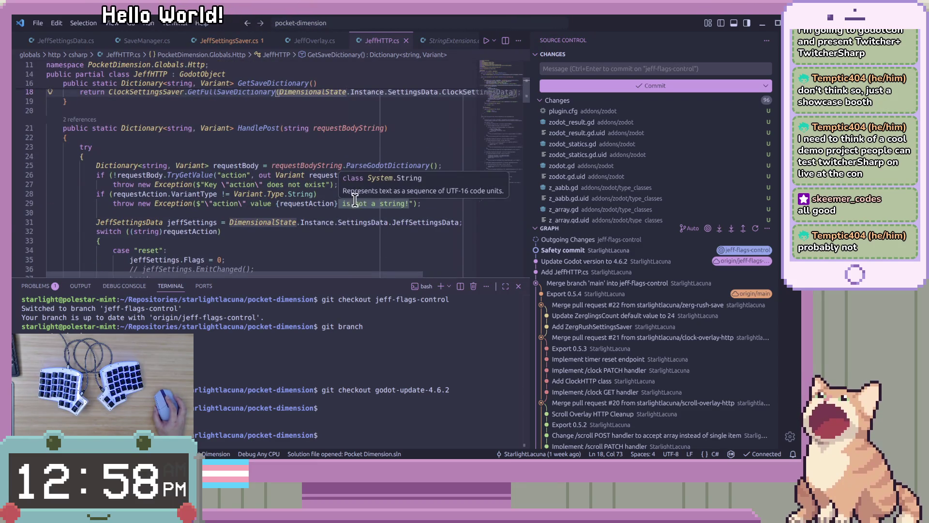
pyautogui.click(373, 147)
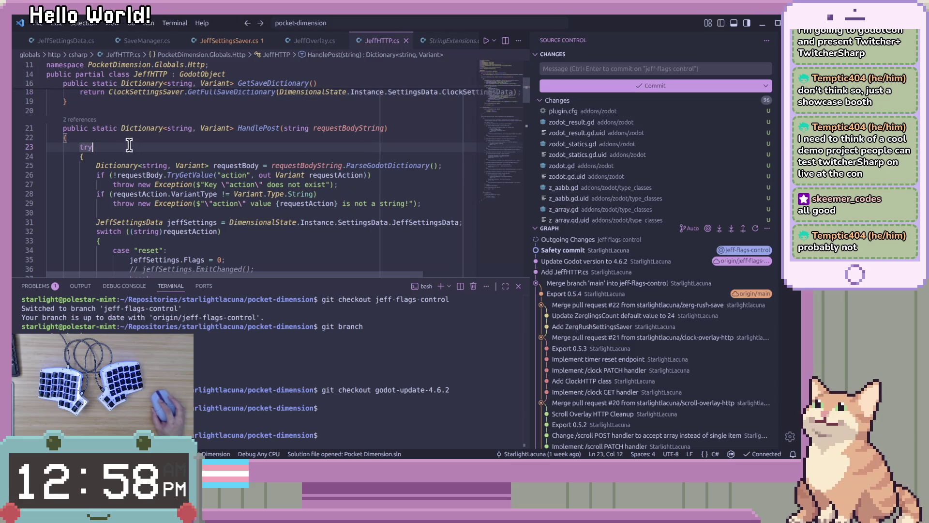
pyautogui.doubleClick(268, 128)
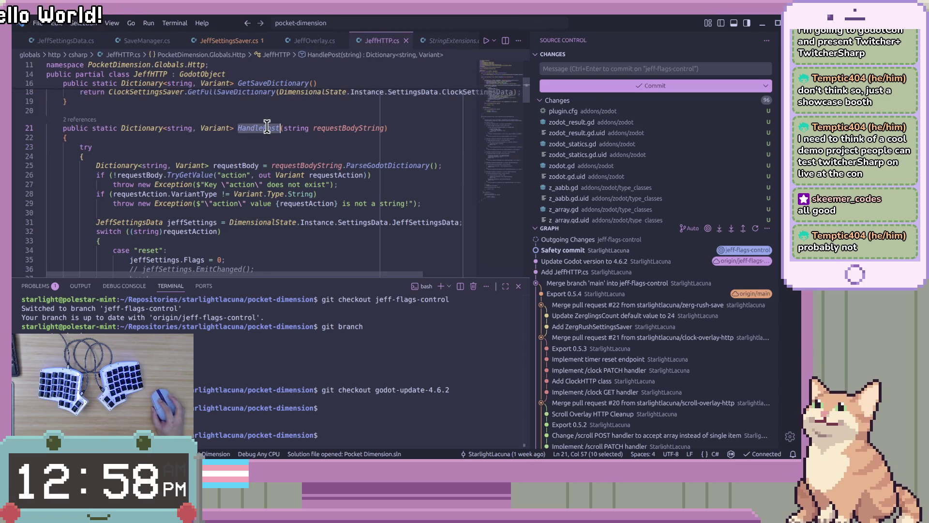
pyautogui.click(337, 223)
pyautogui.scroll(-2, 336, 238)
pyautogui.click(339, 229)
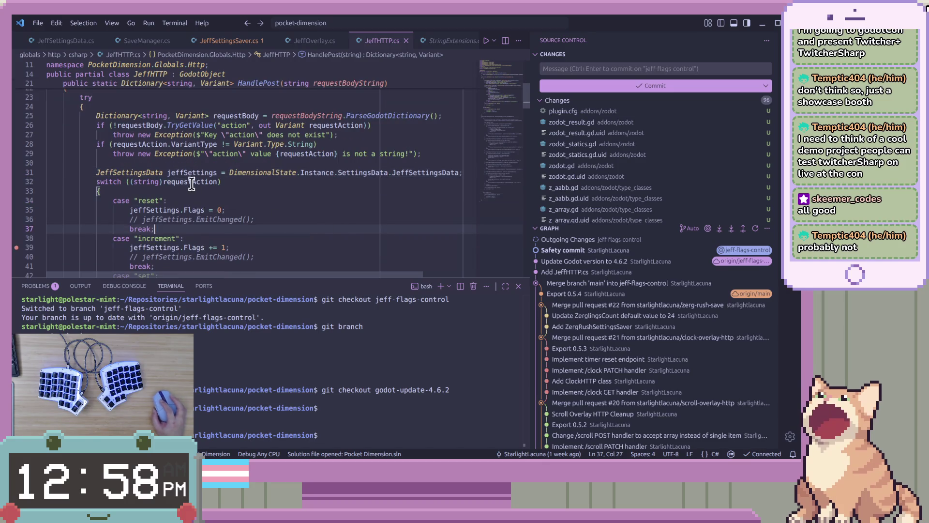
# Select the whole switch statement, lines 33 to 51, and bring up its context menu.
pyautogui.moveTo(114, 135); pyautogui.dragTo(425, 154)
pyautogui.click(435, 153)
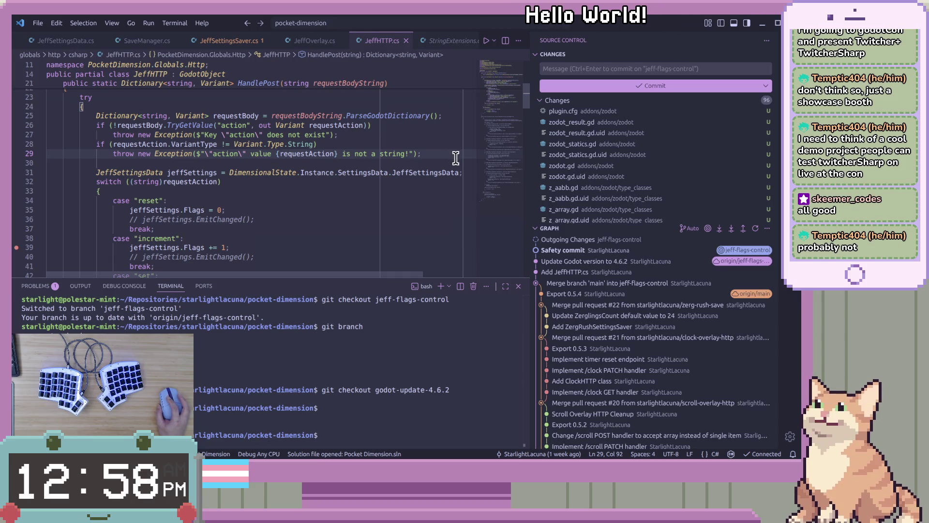
pyautogui.scroll(-2, 368, 209)
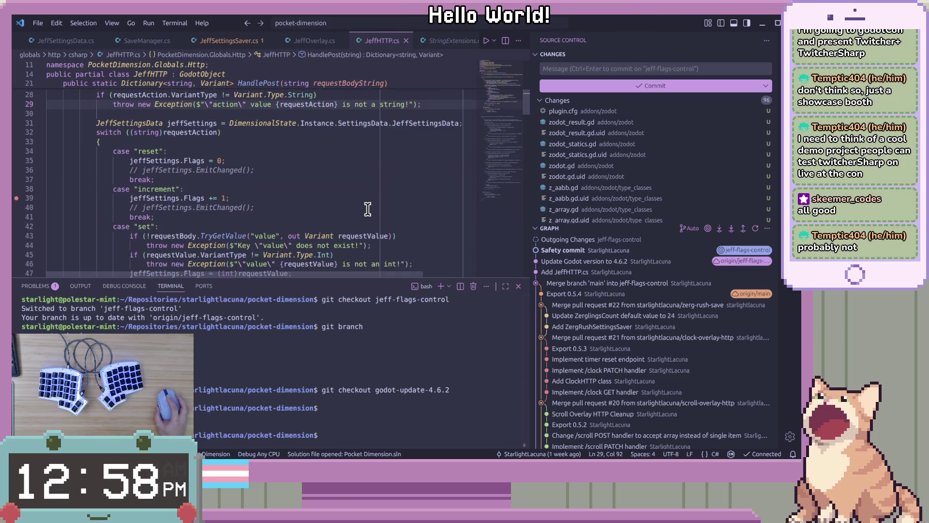
pyautogui.scroll(-2, 367, 209)
pyautogui.scroll(5, 369, 210)
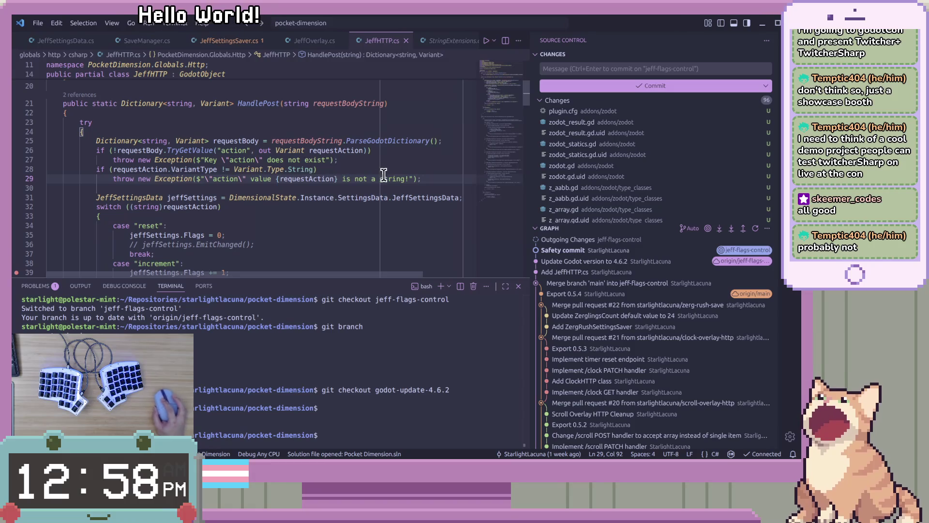
pyautogui.scroll(-2, 321, 213)
pyautogui.scroll(-1, 185, 212)
pyautogui.scroll(-1, 170, 194)
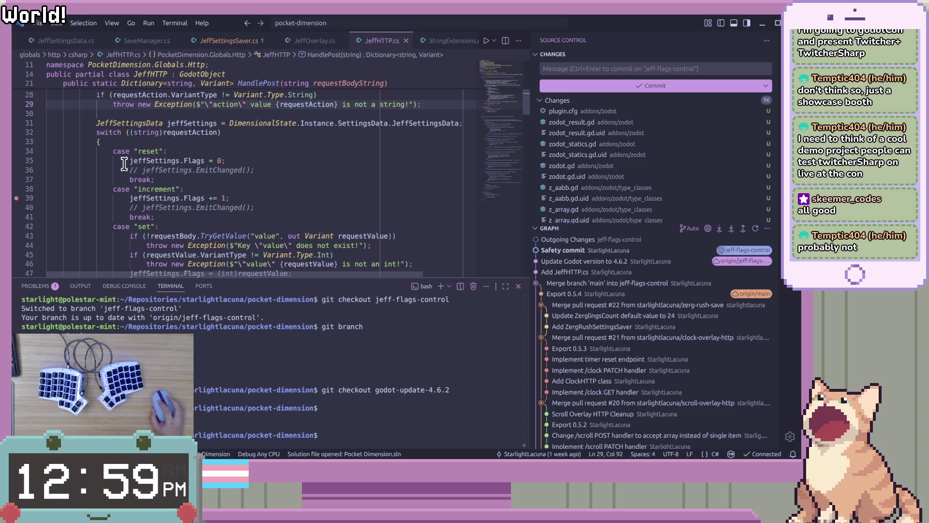
pyautogui.moveTo(126, 162); pyautogui.dragTo(227, 162)
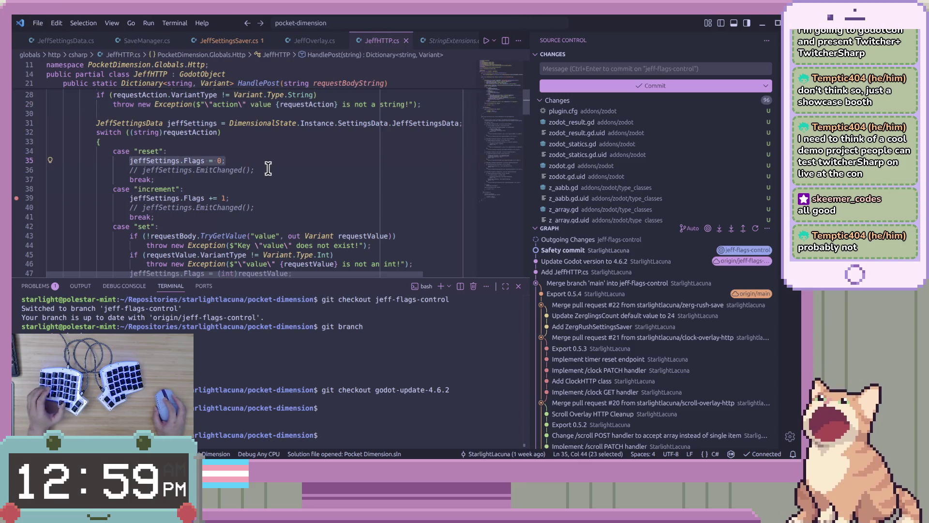
pyautogui.click(267, 162)
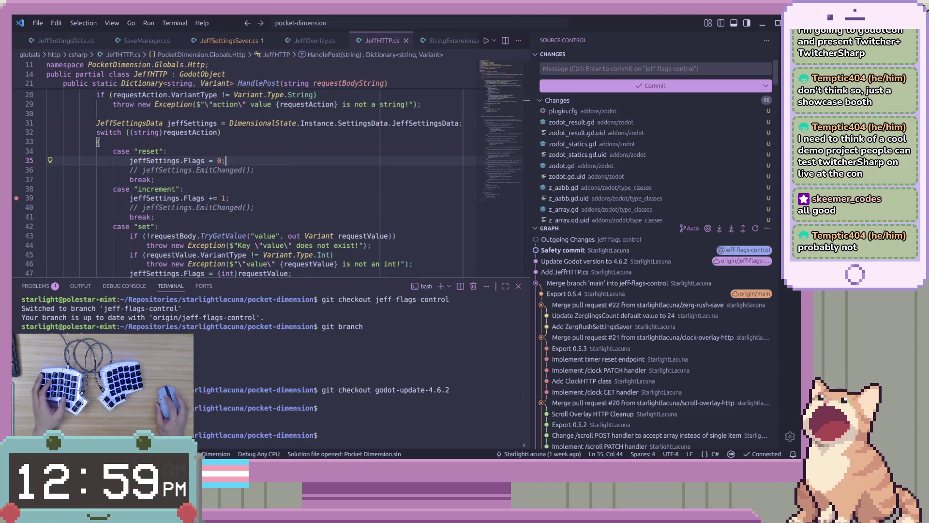
pyautogui.click(100, 141)
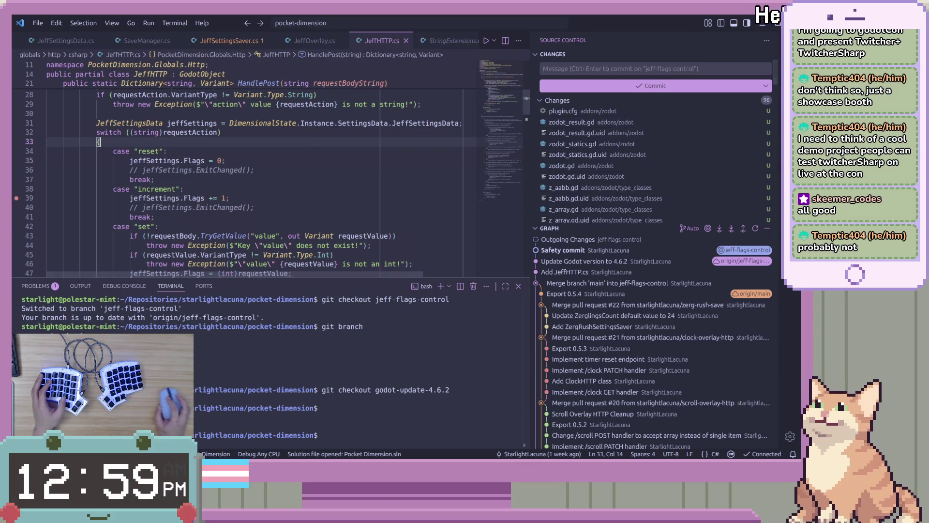
pyautogui.click(441, 178)
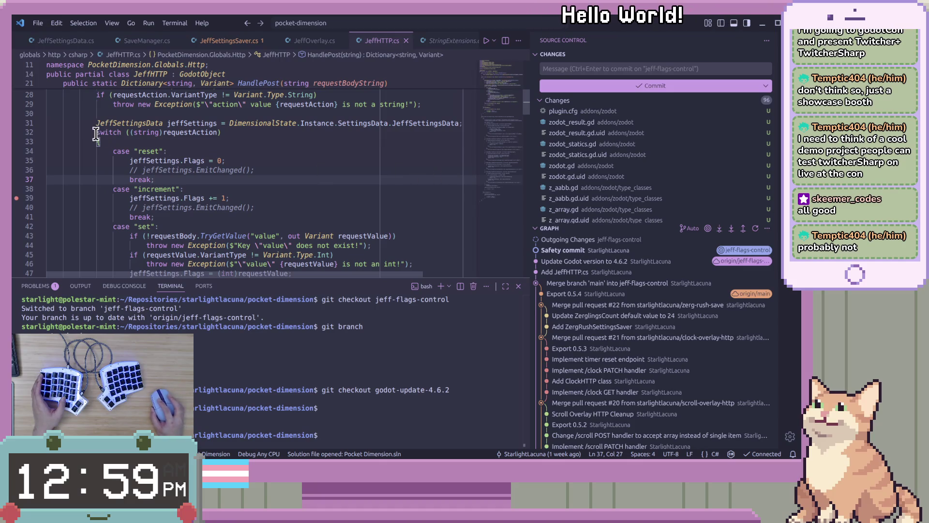
pyautogui.moveTo(97, 141)
pyautogui.mouseDown()
pyautogui.moveTo(322, 197)
pyautogui.moveTo(311, 187)
pyautogui.moveTo(326, 189)
pyautogui.moveTo(326, 205)
pyautogui.moveTo(441, 240)
pyautogui.mouseUp()
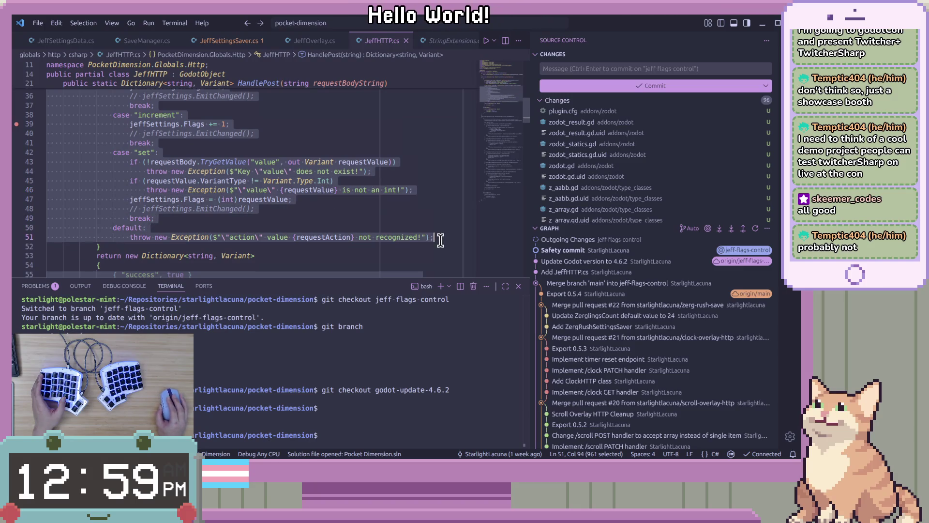
pyautogui.rightClick(284, 191)
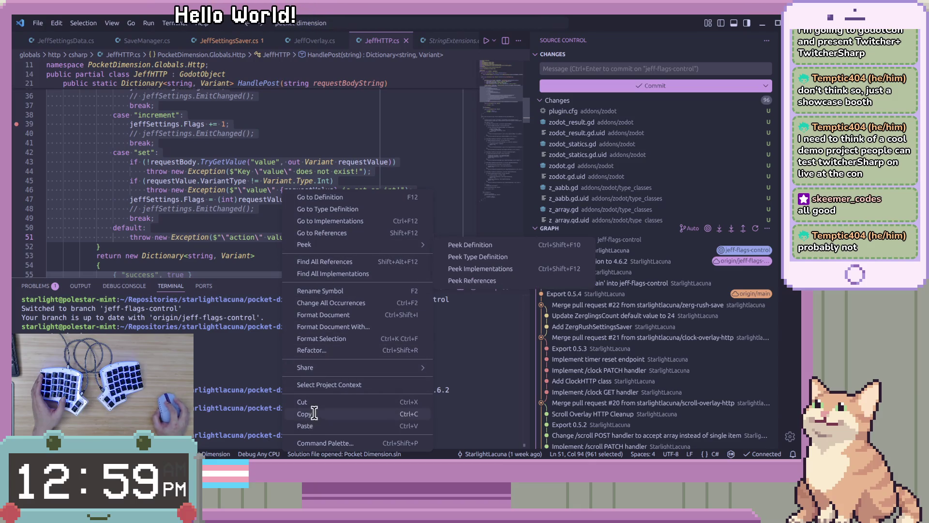
# Copy the selected HandlePost switch block from JeffHTTP.cs.
pyautogui.click(304, 414)
pyautogui.scroll(-3, 288, 230)
pyautogui.click(301, 219)
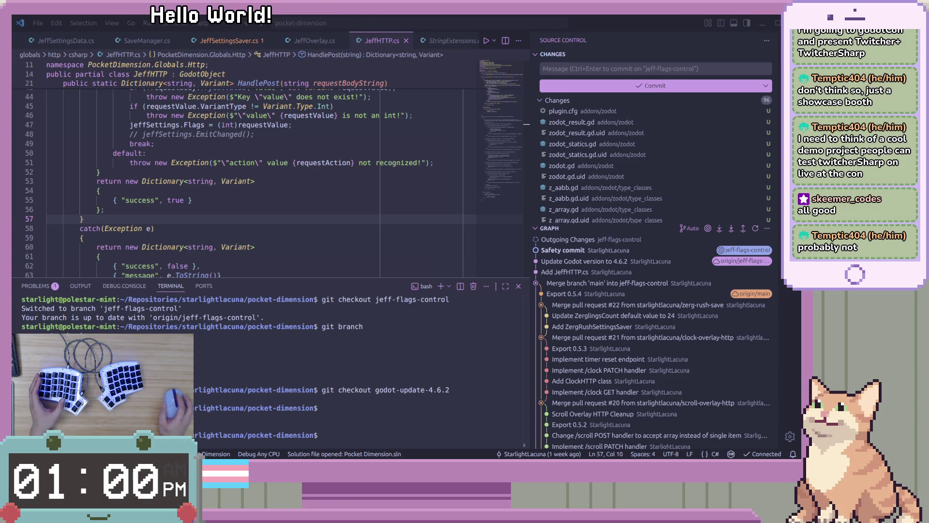
# Review the catch block and the increment, set and default cases before leaving VS Code.
pyautogui.click(371, 226)
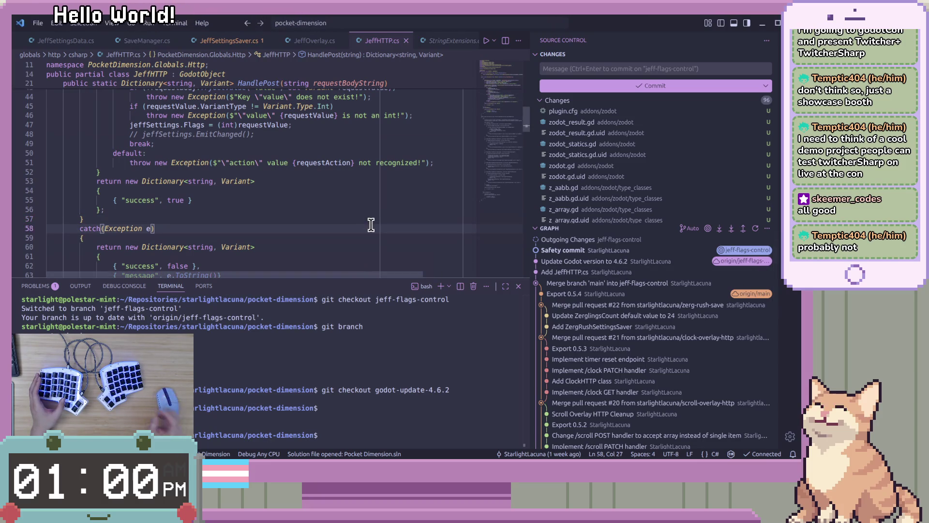
pyautogui.press('Up')
pyautogui.press('Down')
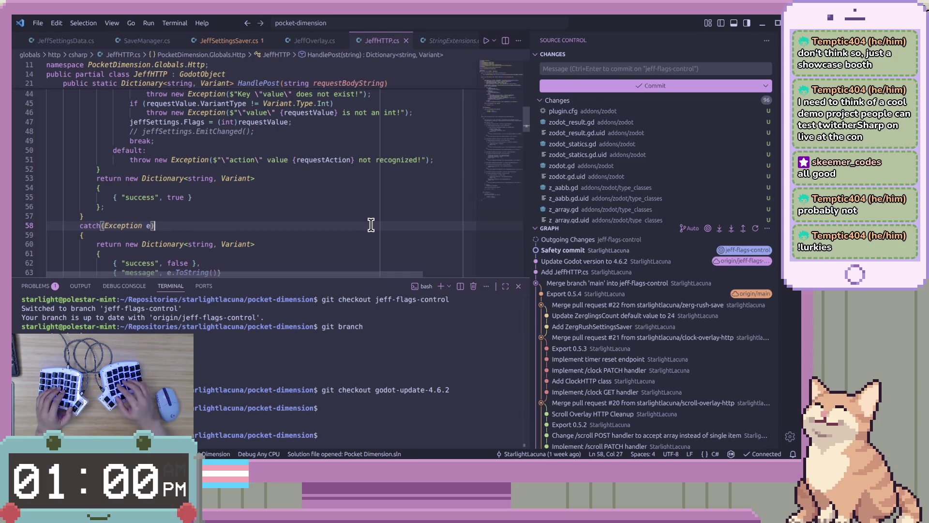
pyautogui.press('Up')
pyautogui.press('Up')
pyautogui.press('Up')
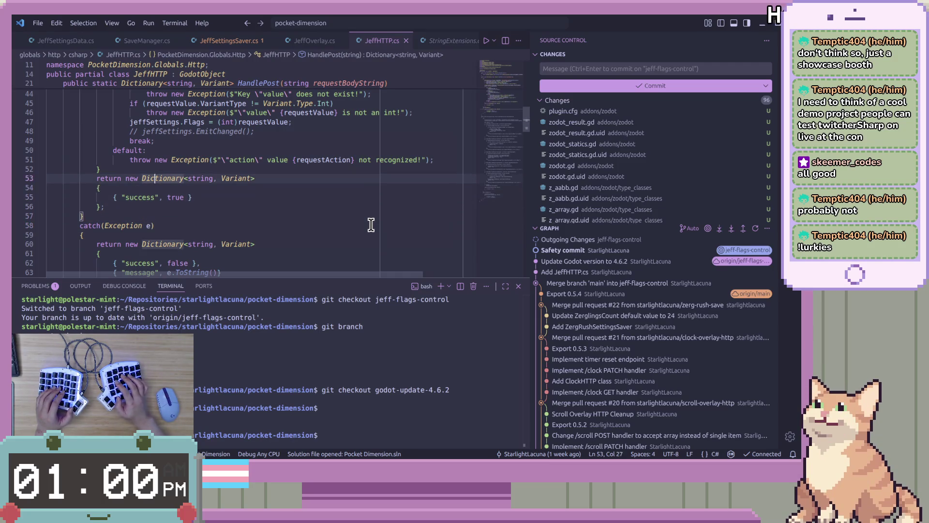
pyautogui.press('Up')
pyautogui.press('Up')
pyautogui.press('Up')
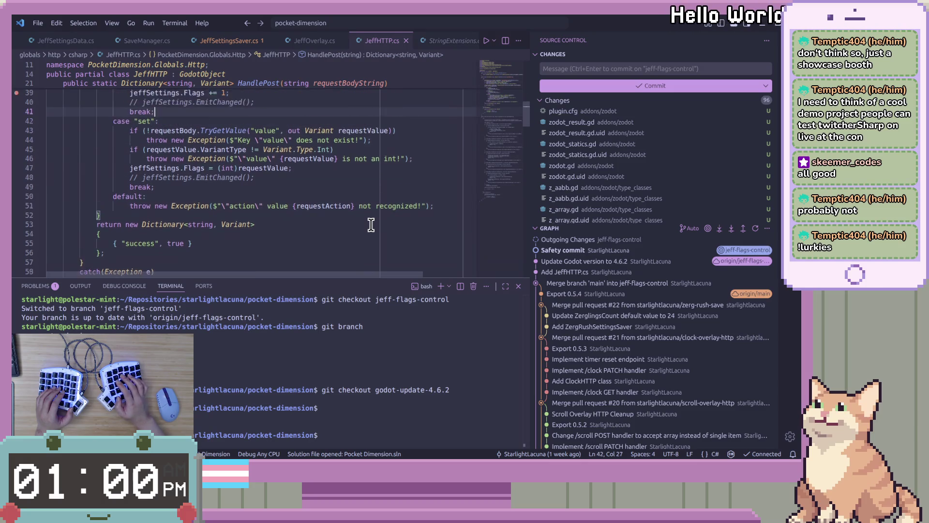
pyautogui.press('Up')
pyautogui.press('Up')
pyautogui.press('Up')
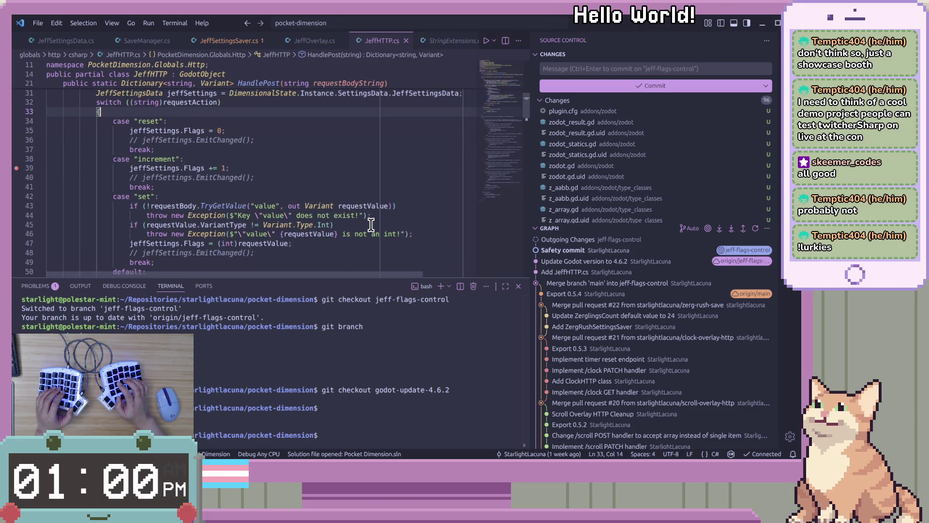
pyautogui.press('Down')
pyautogui.press('Down')
pyautogui.press('Down')
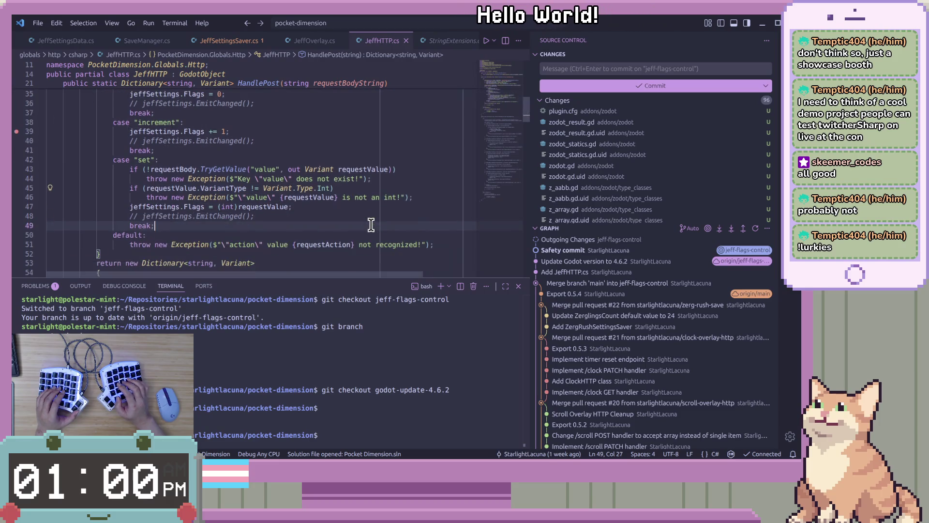
pyautogui.press('Down')
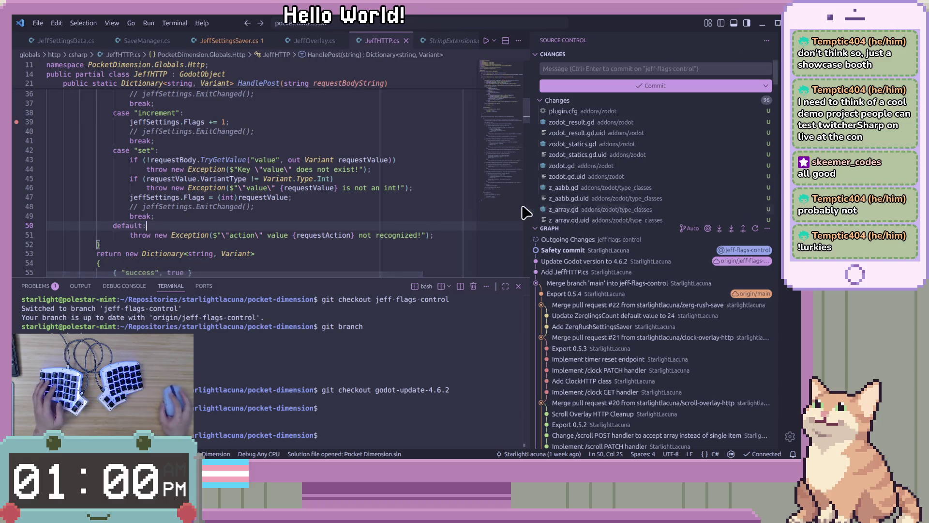
pyautogui.hotkey('alt', 'Tab')
pyautogui.hotkey('alt', 'Tab')
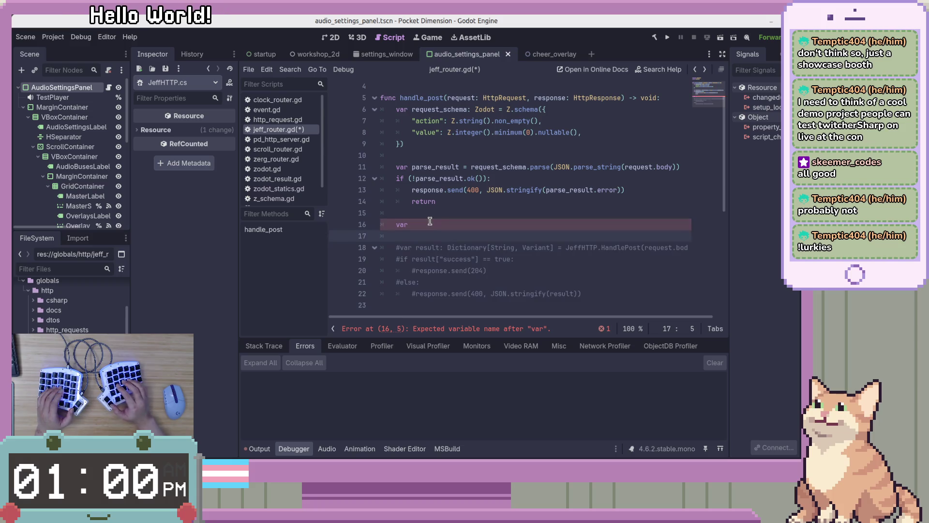
# Paste the C# switch block into handle_post on its own line below line 15.
pyautogui.hotkey('ctrl', 'v')
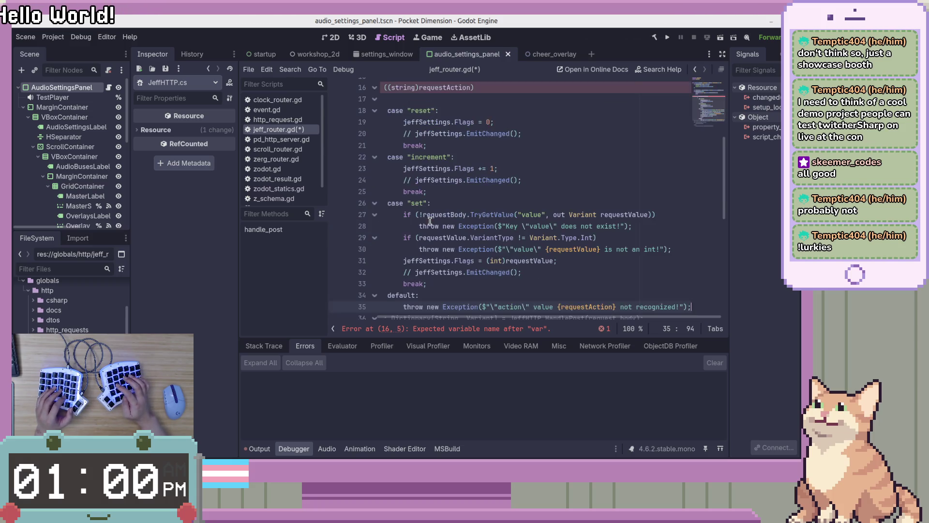
pyautogui.hscroll(-3, 430, 221)
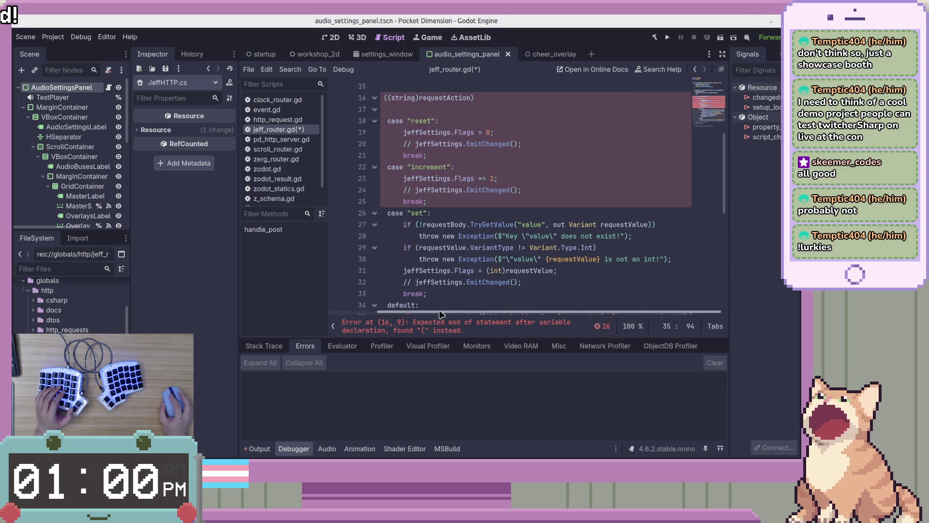
pyautogui.scroll(5, 507, 213)
pyautogui.click(508, 249)
pyautogui.click(411, 259)
pyautogui.press('Return')
pyautogui.click(534, 258)
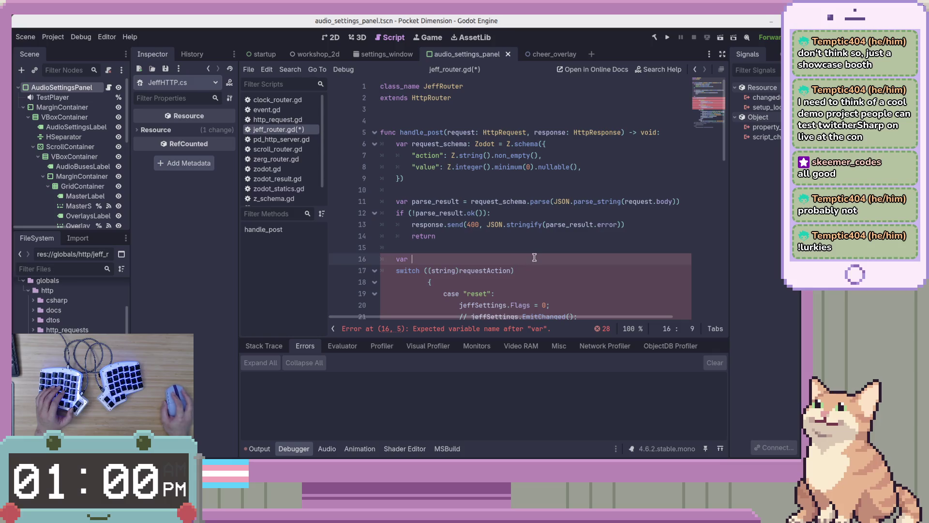
# Replace the unfinished var with a switch(parse_result.data line.
pyautogui.scroll(-7, 534, 257)
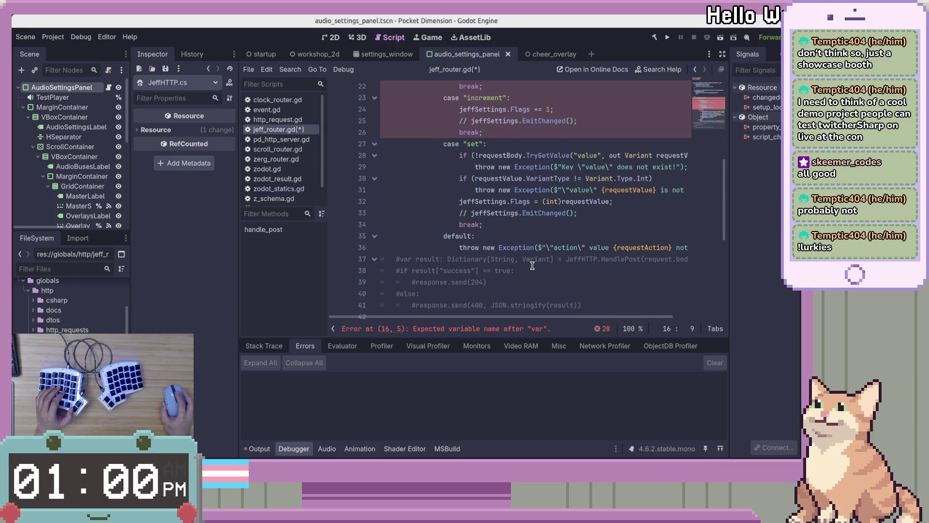
pyautogui.scroll(5, 533, 266)
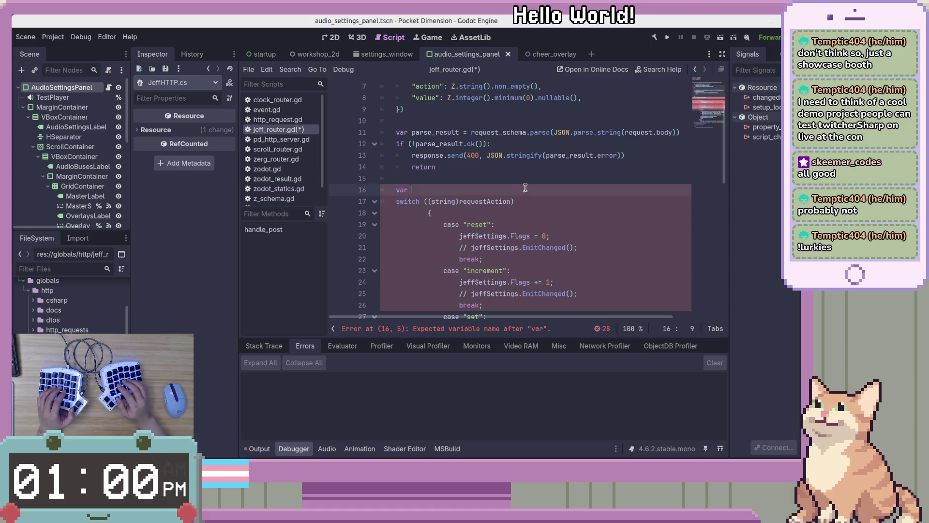
pyautogui.press('BackSpace')
pyautogui.press('BackSpace')
pyautogui.press('BackSpace')
pyautogui.write('swit')
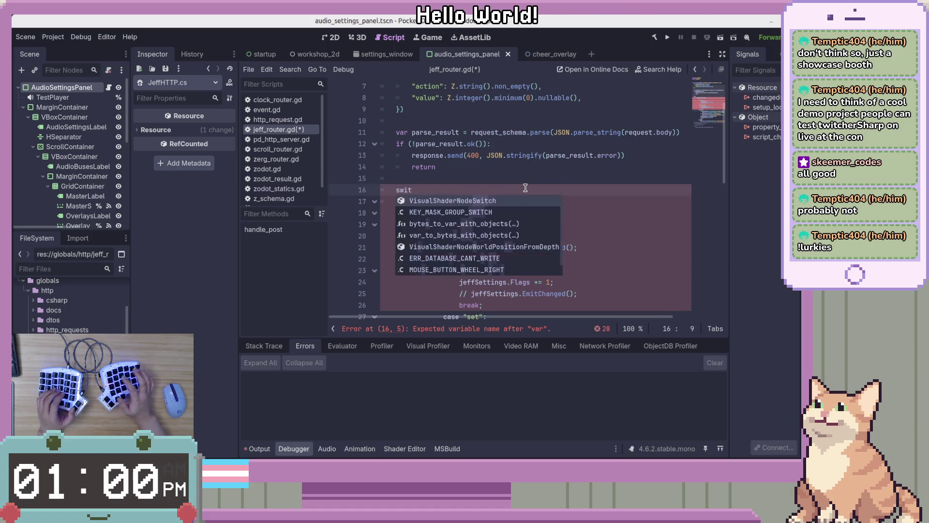
pyautogui.write('ch')
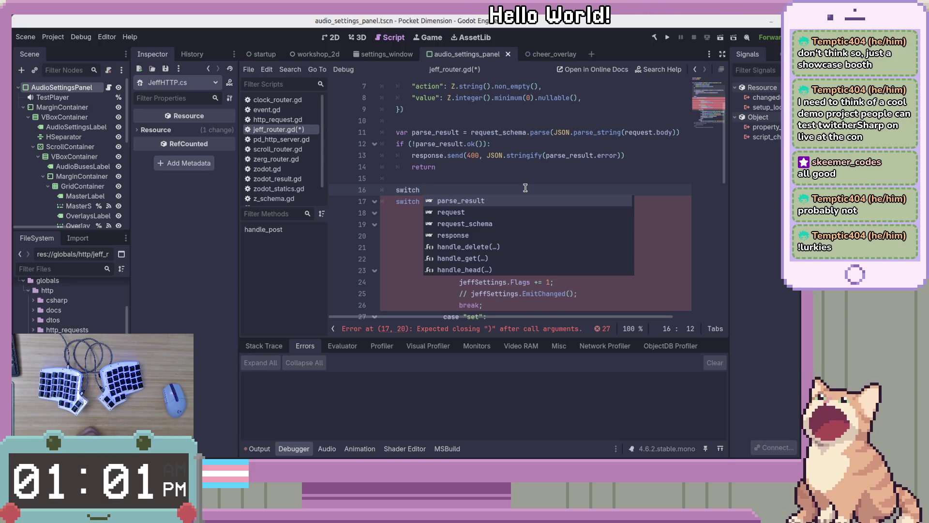
pyautogui.press('Escape')
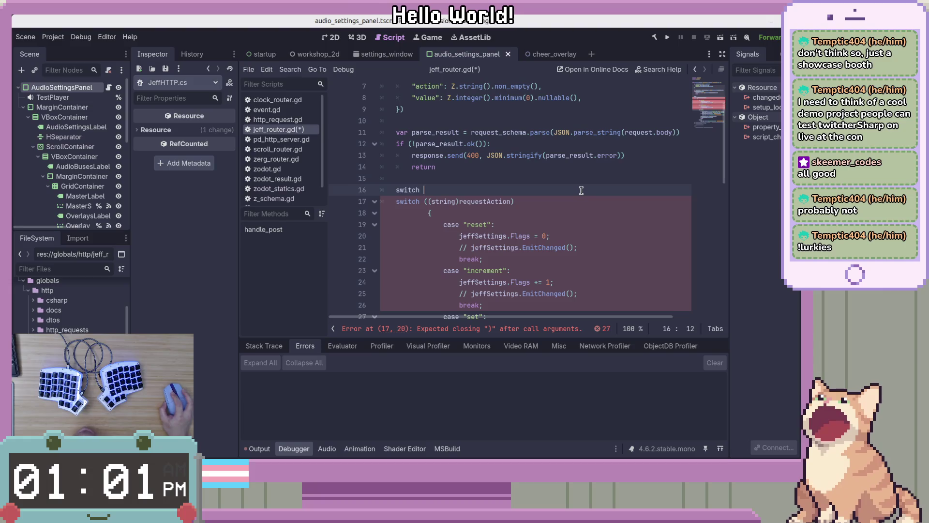
pyautogui.write('(')
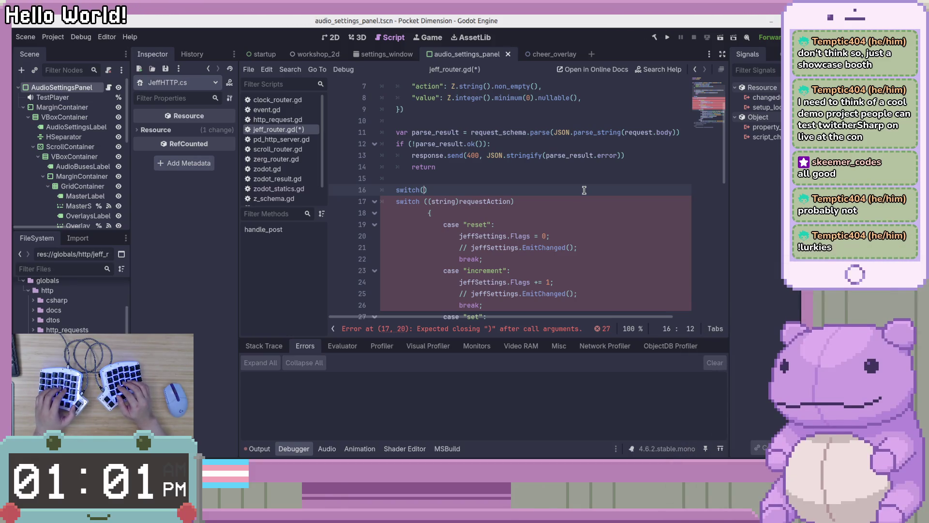
pyautogui.write('rse_result.')
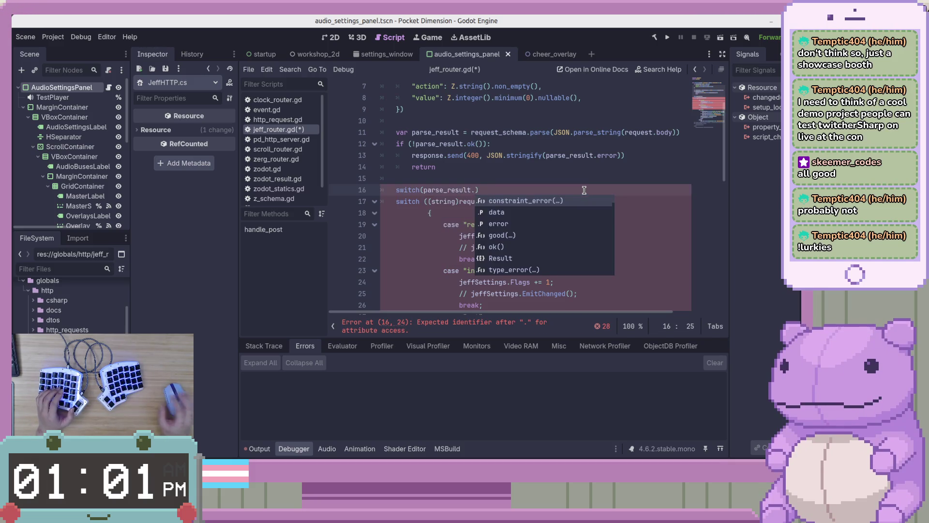
pyautogui.write('data.action')
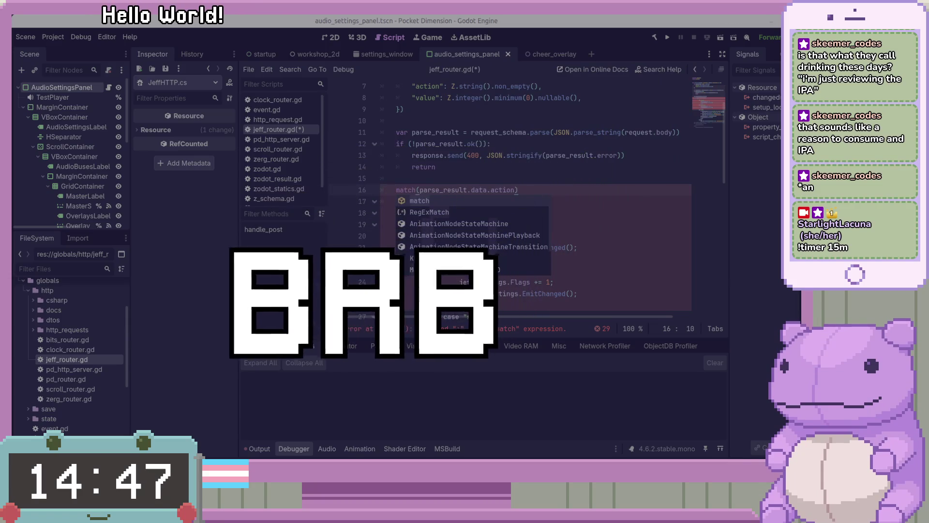
# View the Control Center's Zerg Rush and Clock Overlay settings, then bring up the browser's IPA chart.
pyautogui.hotkey('alt', 'Tab')
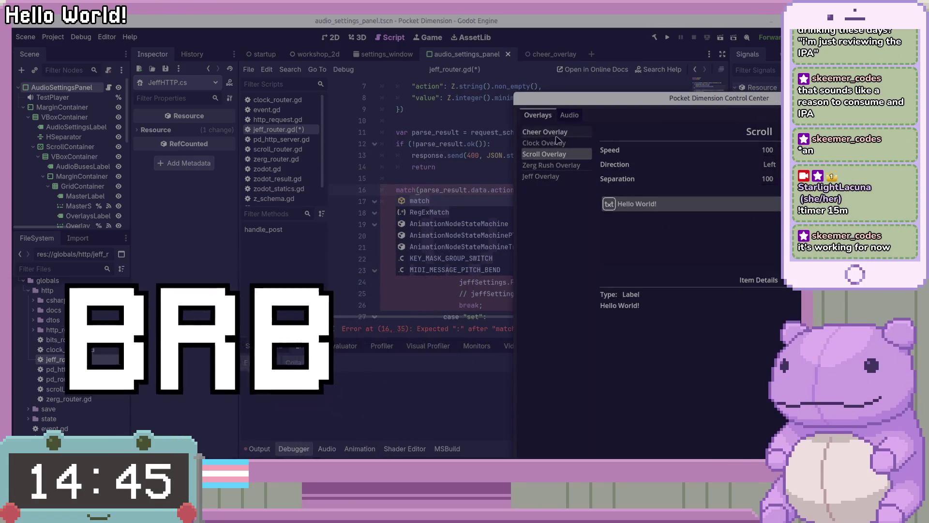
pyautogui.click(554, 167)
pyautogui.click(547, 143)
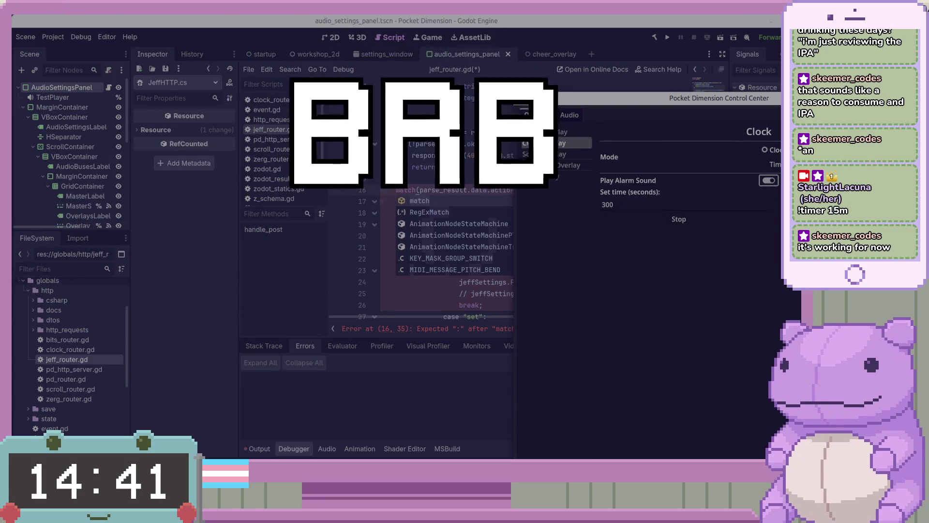
pyautogui.hotkey('alt', 'Tab')
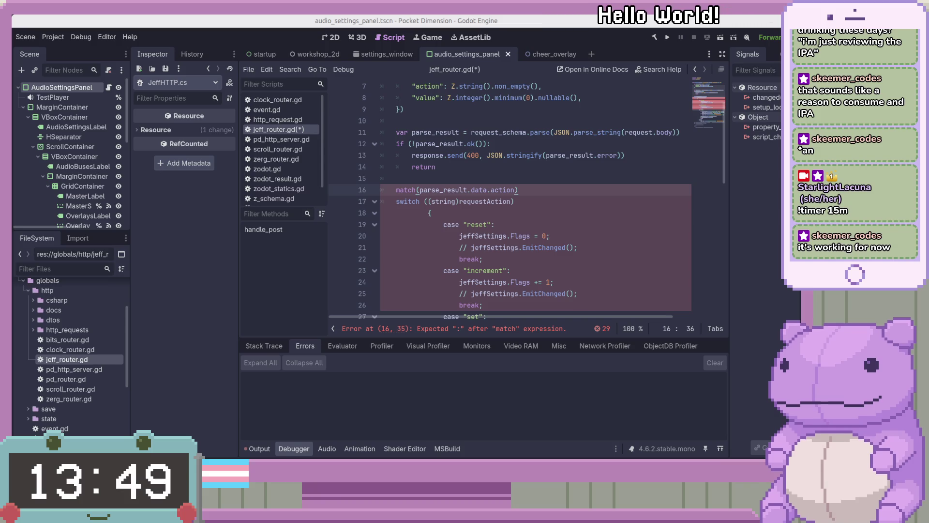
pyautogui.hotkey('alt', 'Tab')
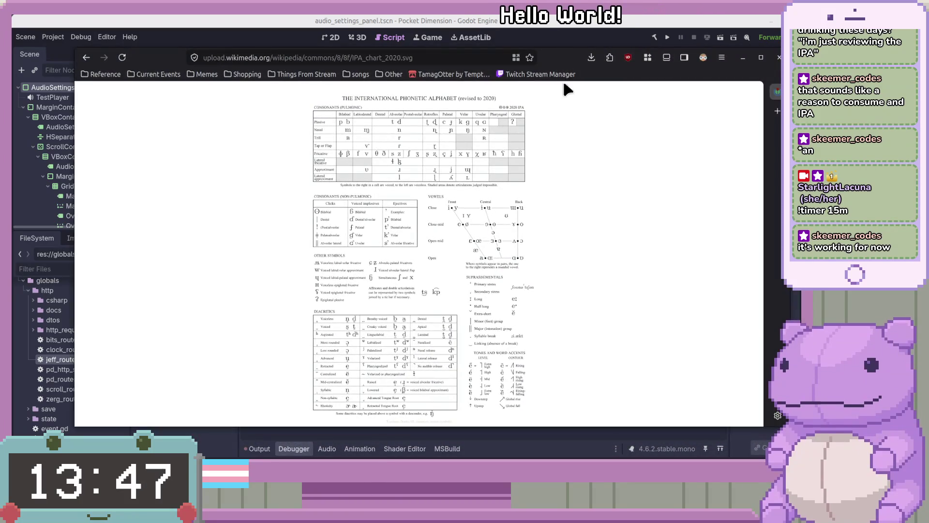
pyautogui.press('super+Return')
pyautogui.click(674, 303)
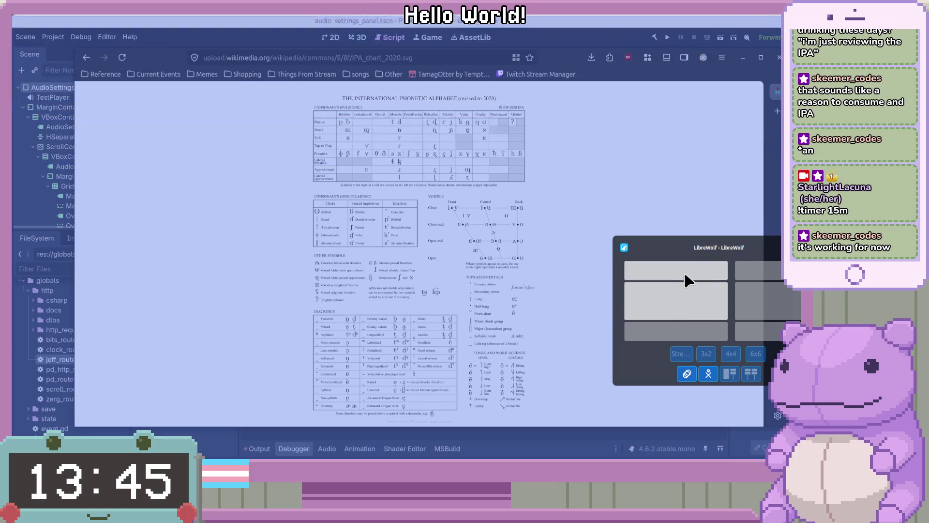
pyautogui.click(684, 272)
pyautogui.scroll(5, 385, 130)
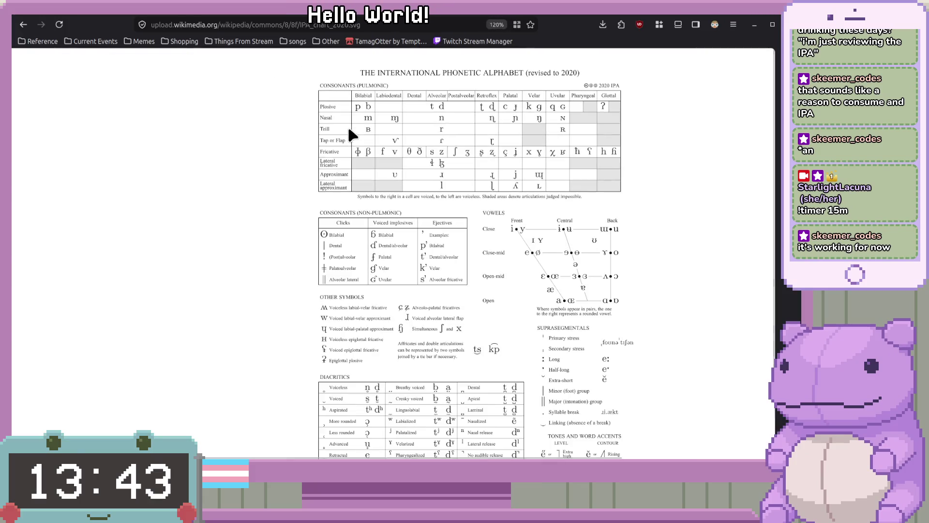
pyautogui.middleClick(446, 167)
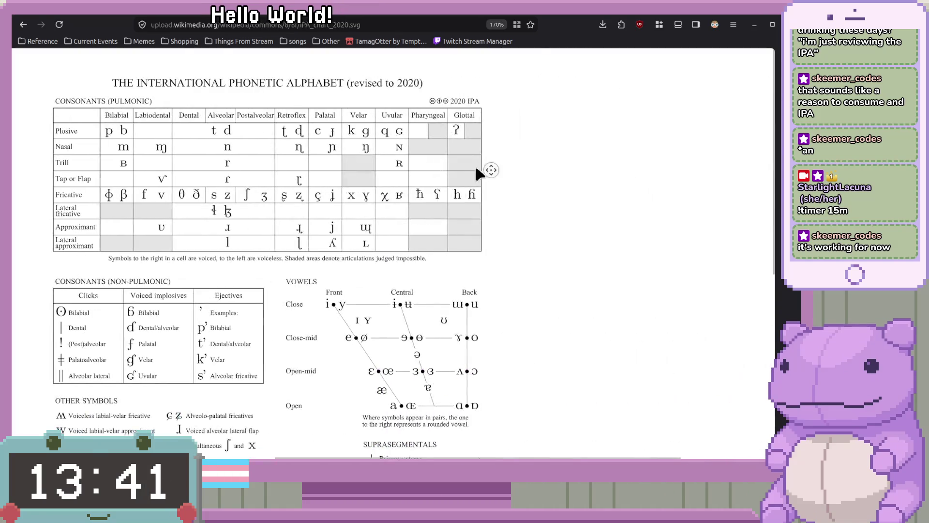
pyautogui.click(130, 121)
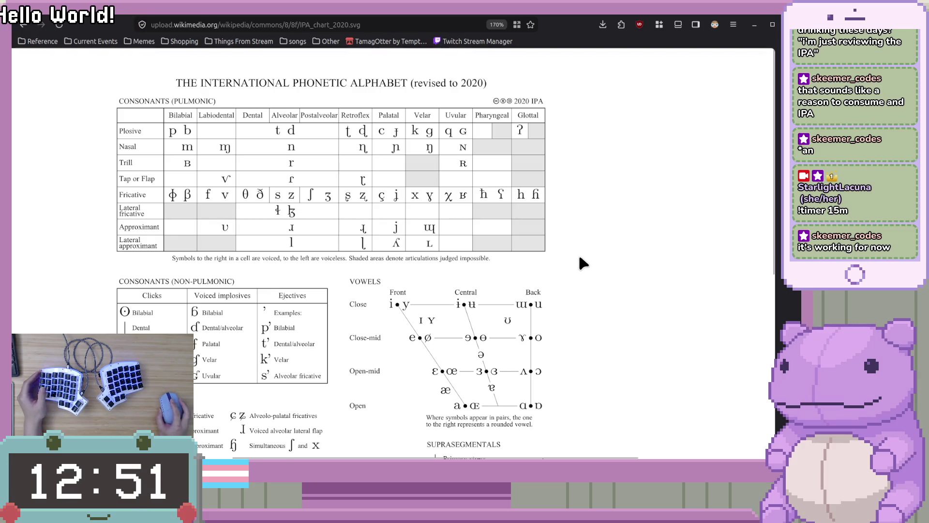
pyautogui.scroll(-2, 579, 254)
pyautogui.scroll(-1, 579, 250)
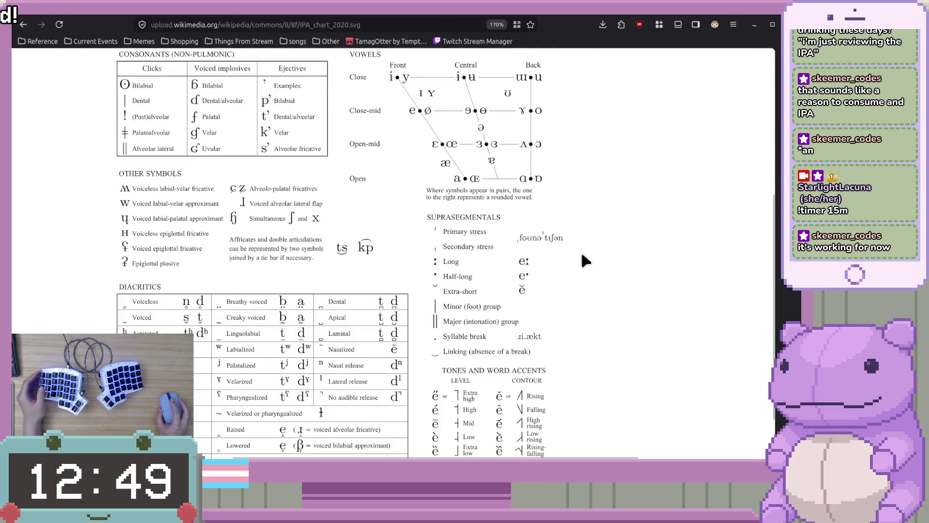
pyautogui.scroll(1, 581, 251)
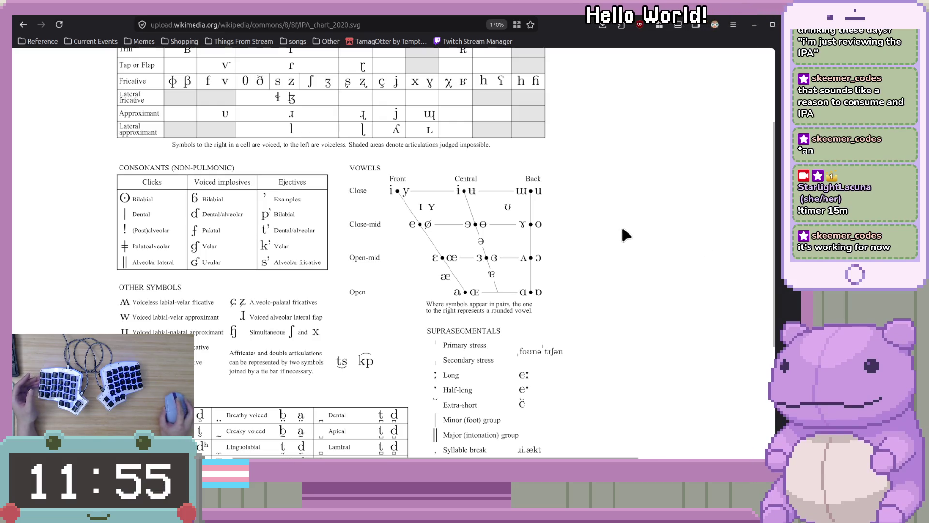
pyautogui.scroll(5, 574, 330)
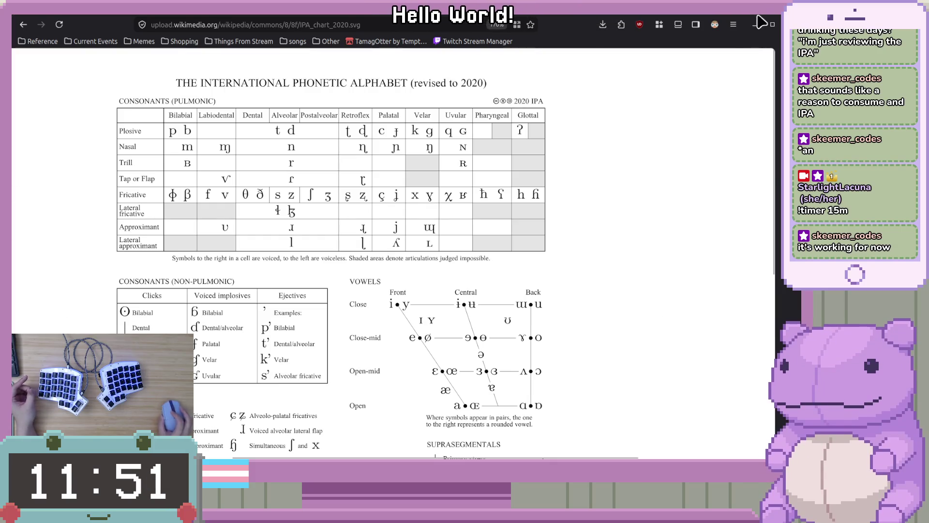
pyautogui.hotkey('alt', 'Tab')
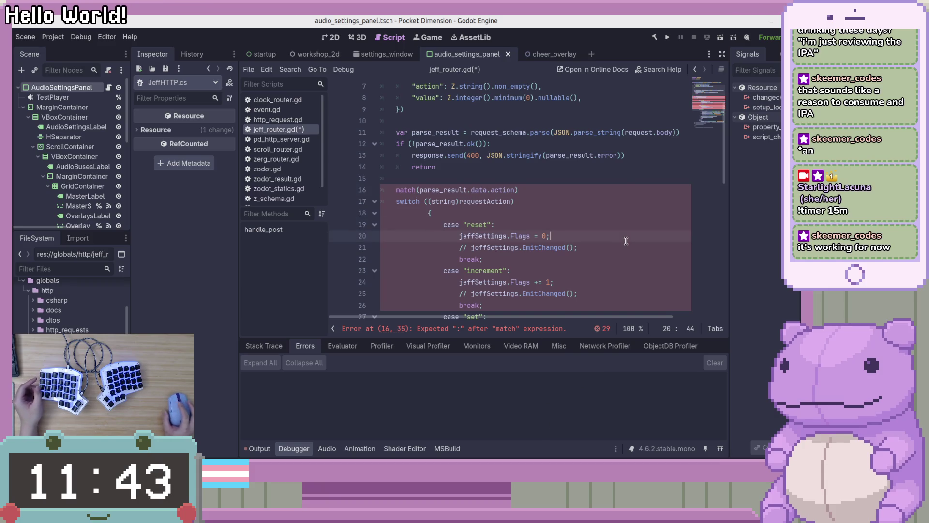
# End the match line with a colon and drop its parentheses.
pyautogui.press('Return')
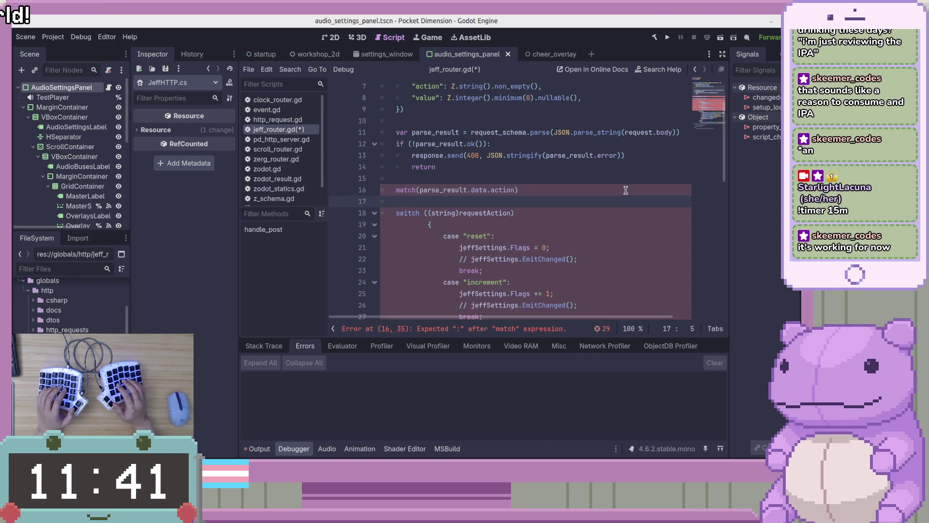
pyautogui.press('BackSpace')
pyautogui.write(':')
pyautogui.press('Return')
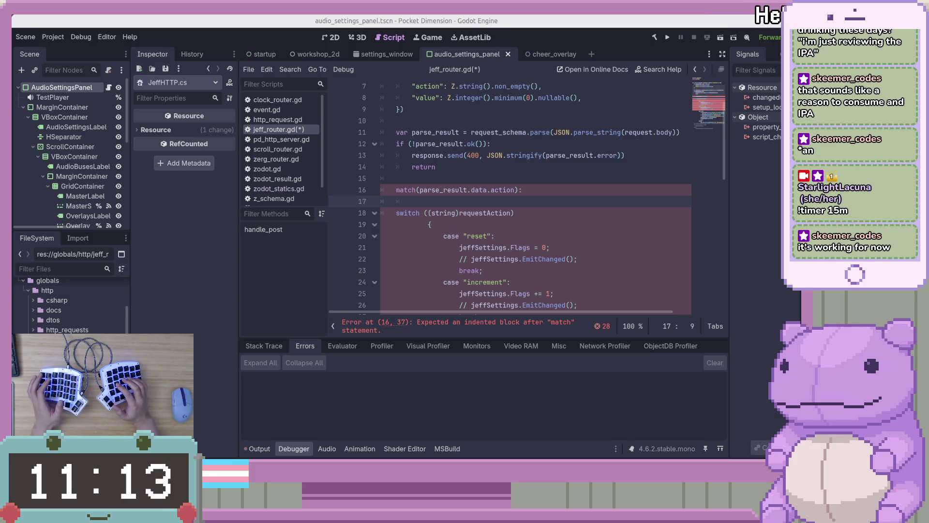
pyautogui.click(425, 190)
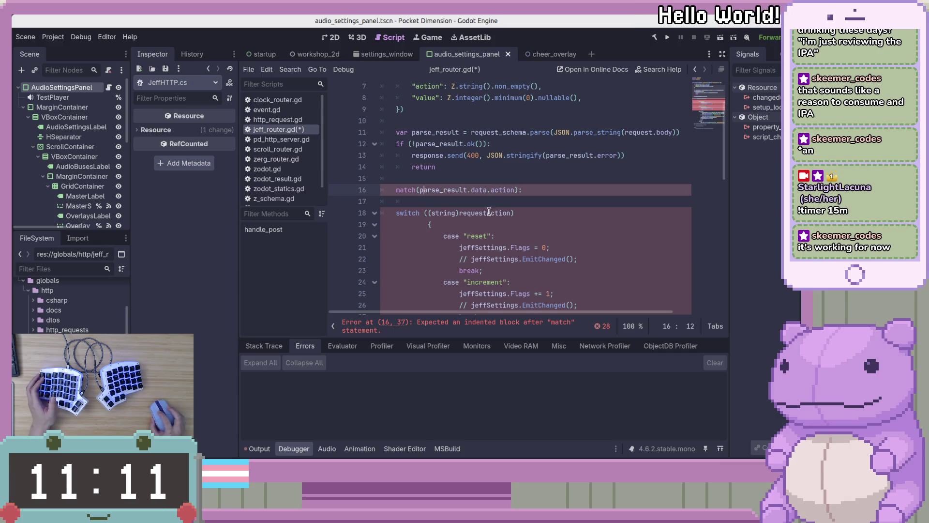
pyautogui.press('BackSpace')
pyautogui.press('End')
pyautogui.press('BackSpace')
pyautogui.press('BackSpace')
pyautogui.write(':')
pyautogui.press('Return')
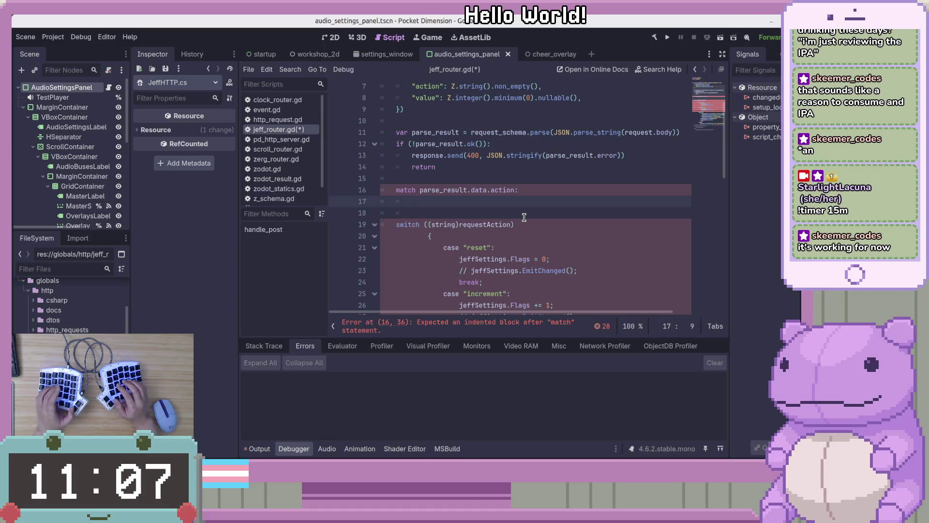
# Add "reset": and "increment": branches to the match, each with a break body.
pyautogui.write('"reset":')
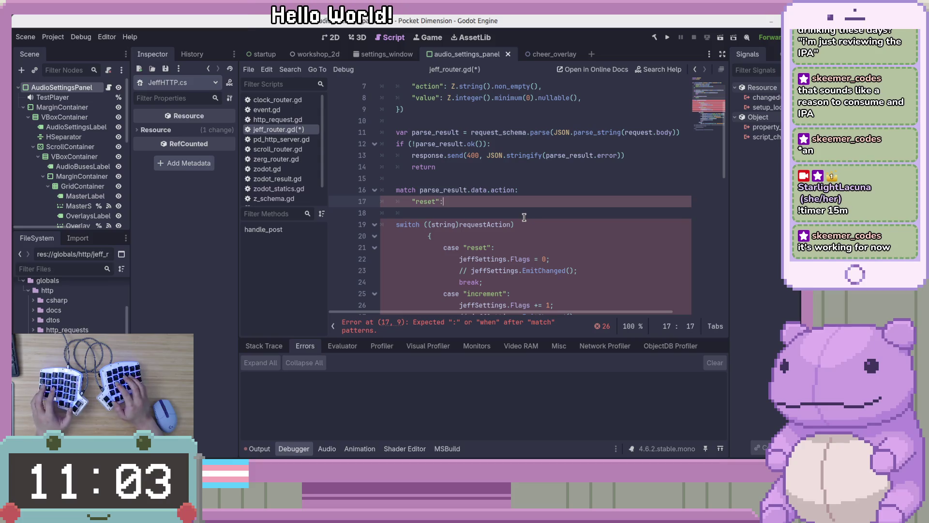
pyautogui.press('Return')
pyautogui.write('break;')
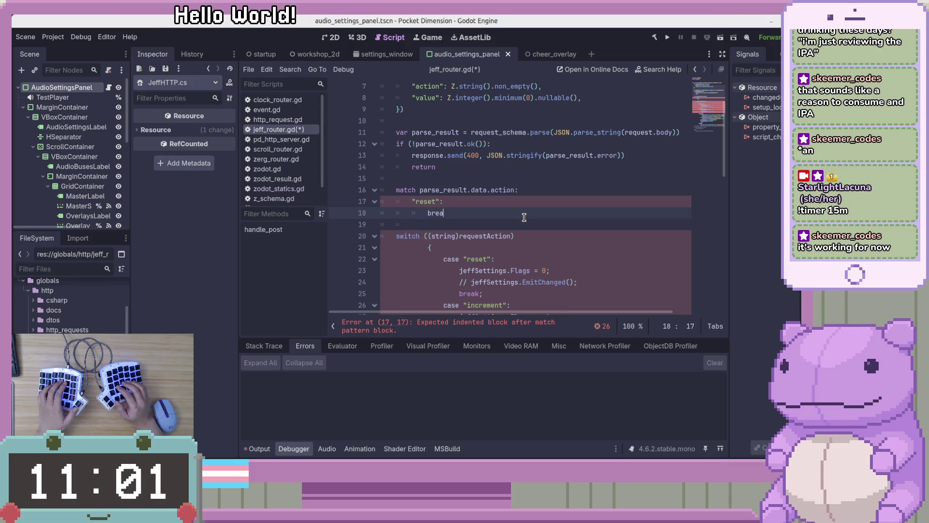
pyautogui.press('Return')
pyautogui.press('BackSpace')
pyautogui.write('"')
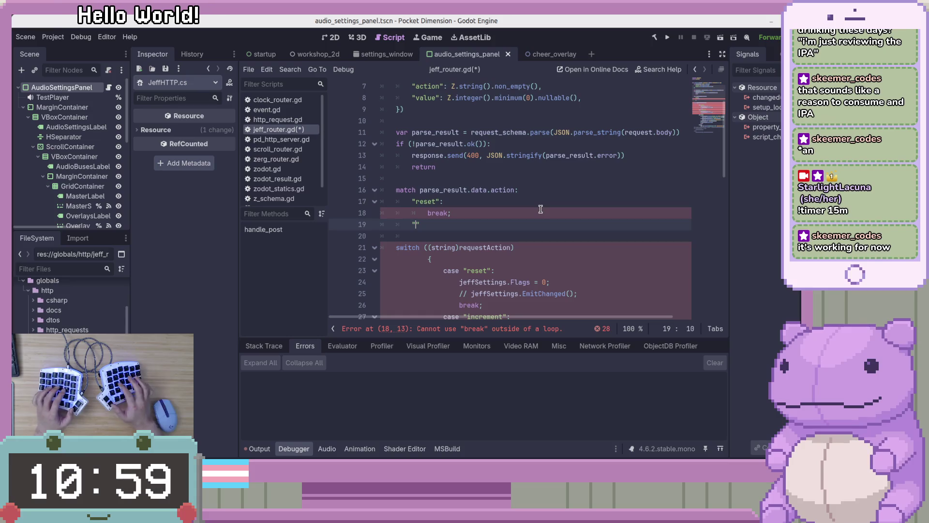
pyautogui.scroll(-2, 585, 202)
pyautogui.write('incr')
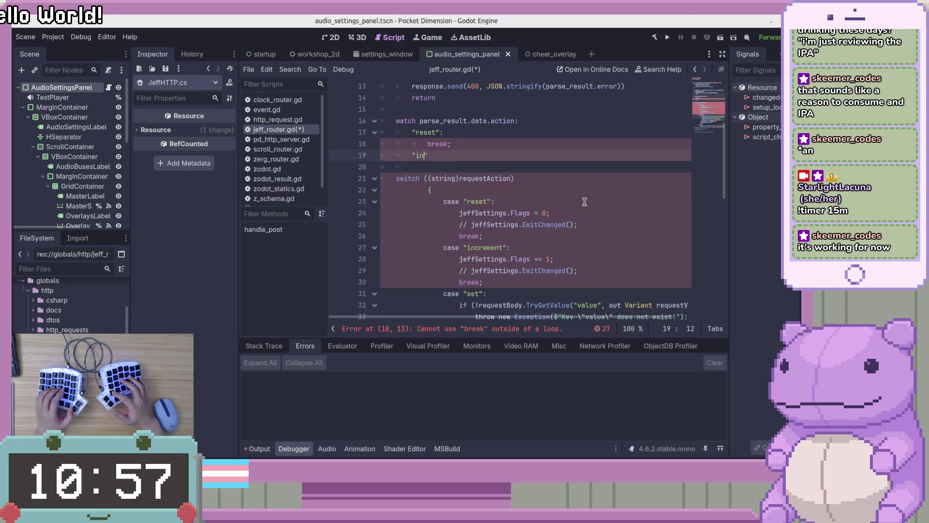
pyautogui.write('ement')
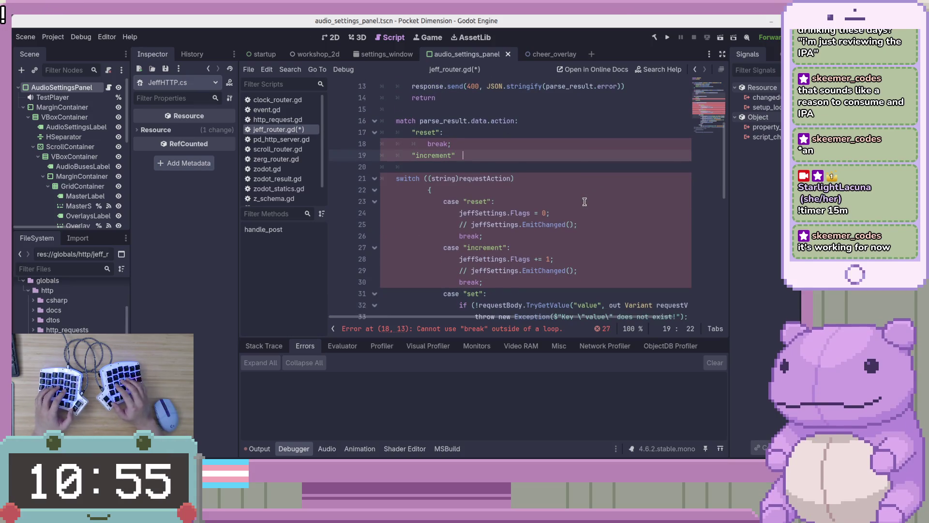
pyautogui.press('BackSpace')
pyautogui.press('BackSpace')
pyautogui.write('b')
pyautogui.press('Return')
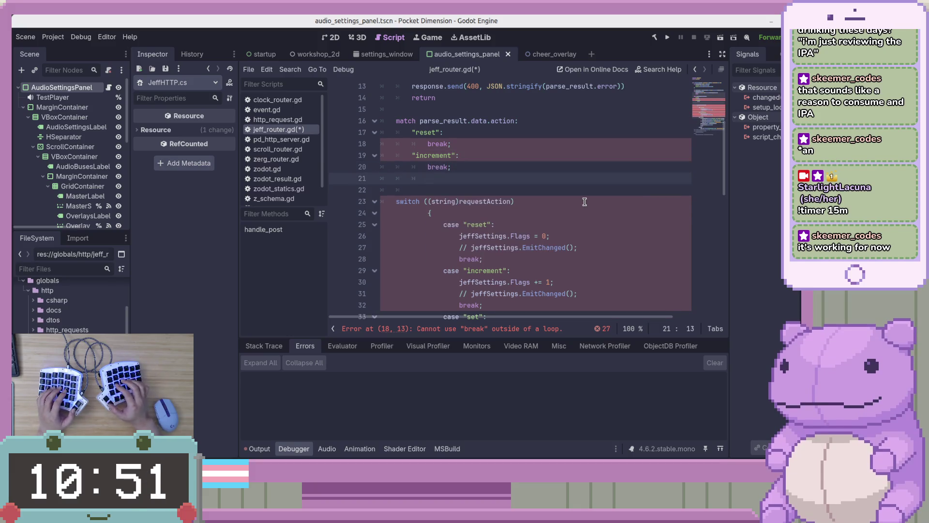
# Replace both branches' break with pass and save jeff_router.gd.
pyautogui.scroll(-3, 585, 201)
pyautogui.scroll(1, 578, 203)
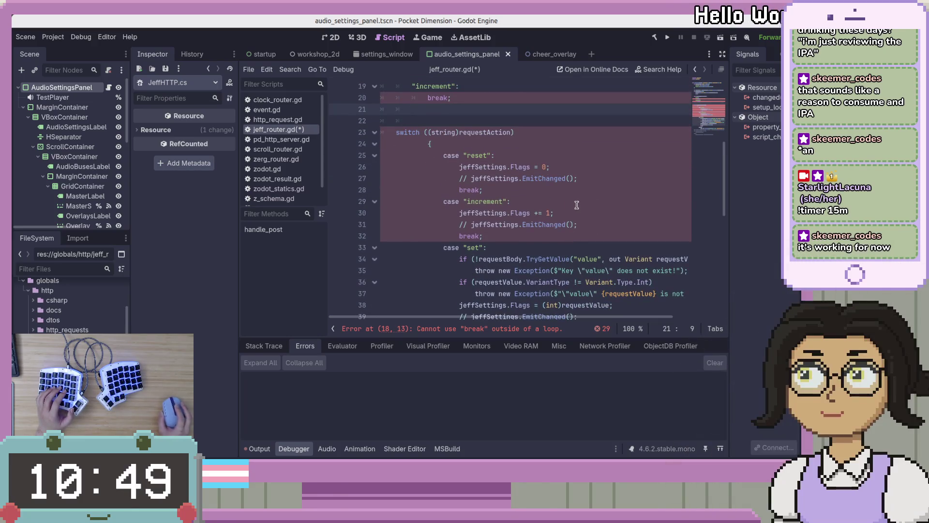
pyautogui.scroll(1, 577, 203)
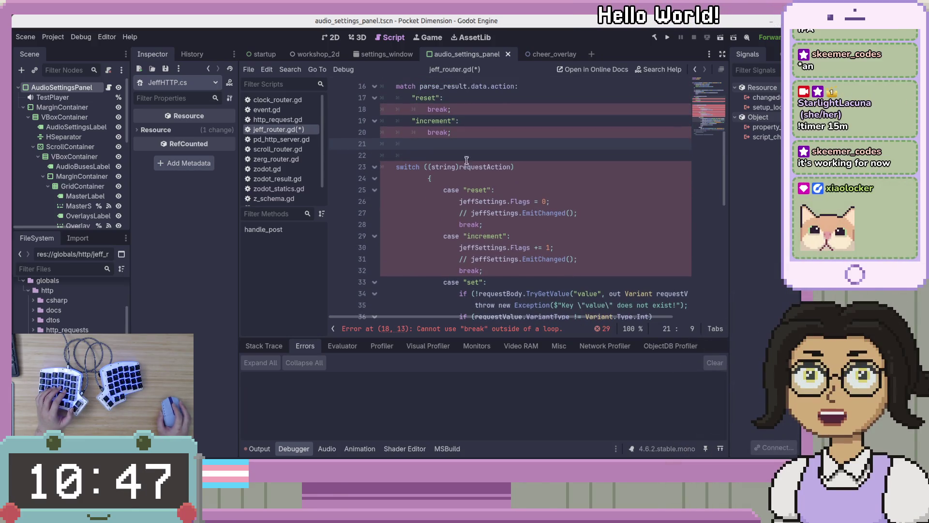
pyautogui.doubleClick(438, 109)
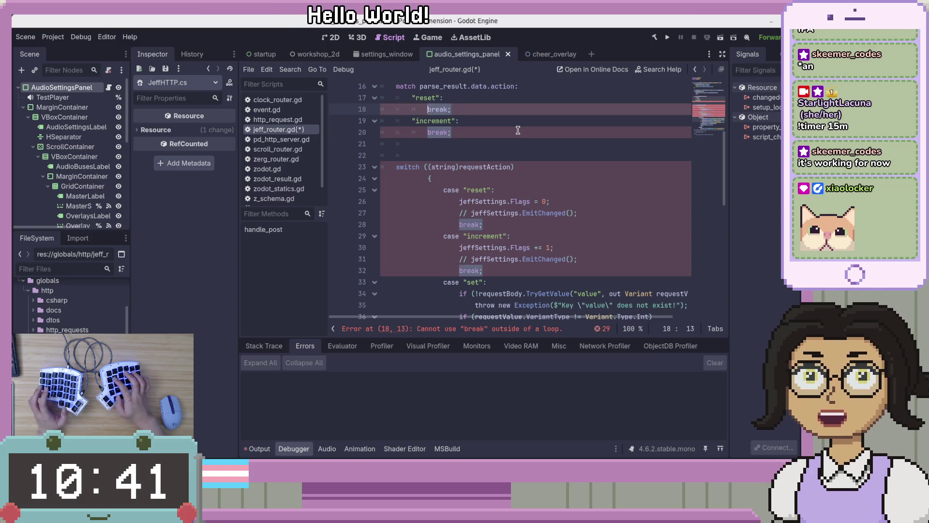
pyautogui.hotkey('ctrl', 'BackSpace')
pyautogui.press('Delete')
pyautogui.press('Down')
pyautogui.press('Down')
pyautogui.hotkey('shift', 'End')
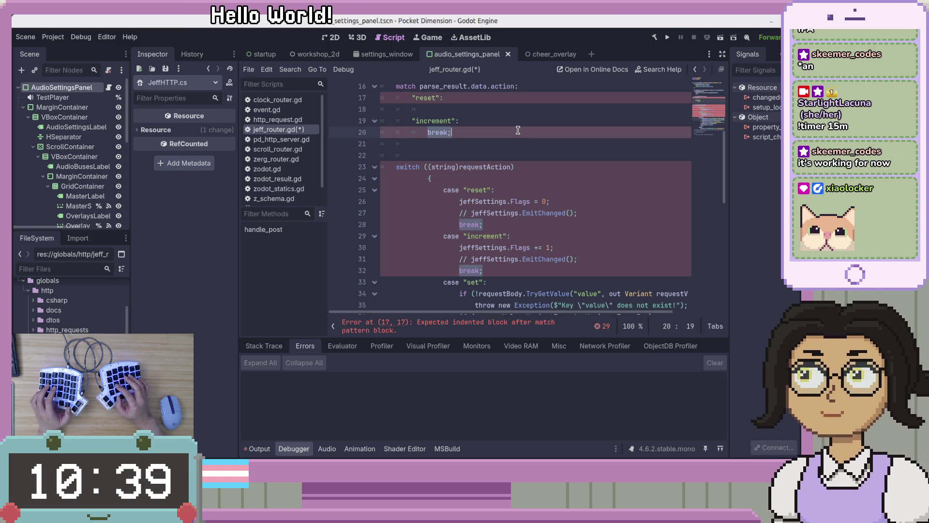
pyautogui.write('pass')
pyautogui.press('Up')
pyautogui.press('Up')
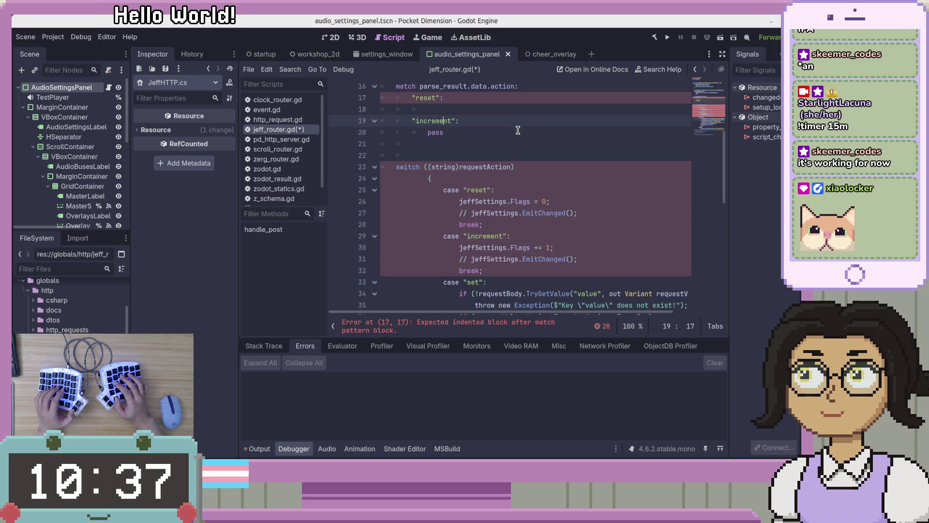
pyautogui.write('Pass')
pyautogui.press('Return')
pyautogui.press('Return')
pyautogui.press('BackSpace')
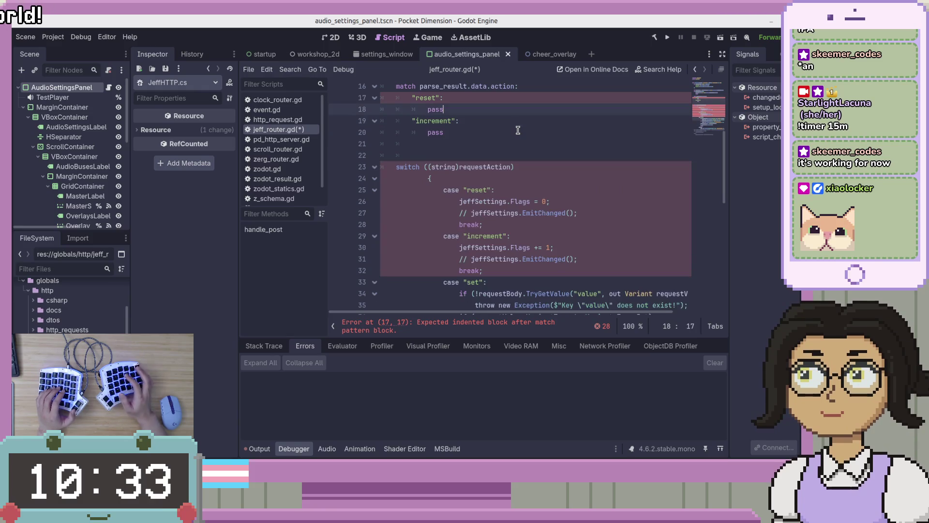
pyautogui.hotkey('ctrl', 's')
pyautogui.click(495, 139)
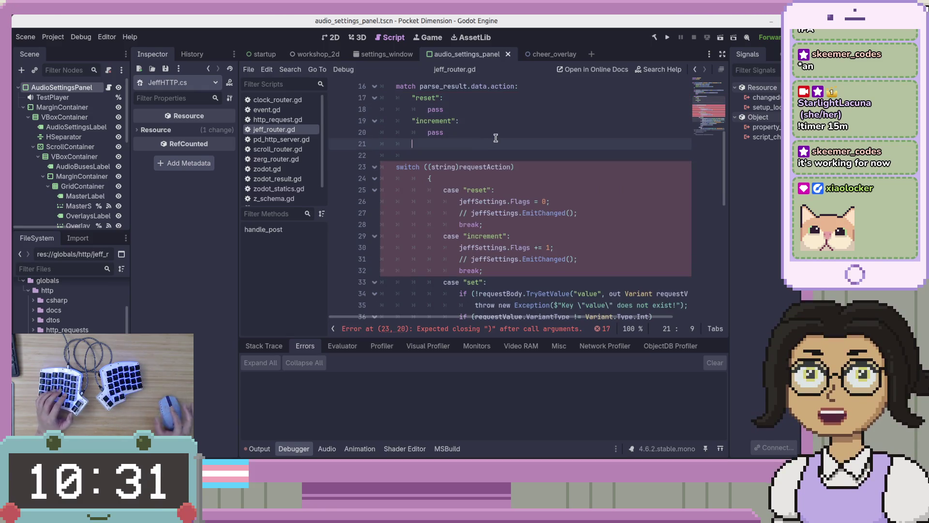
pyautogui.write('""')
# Give the "set" branch a pass body and add a catch-all _ branch that passes.
pyautogui.scroll(-1, 509, 217)
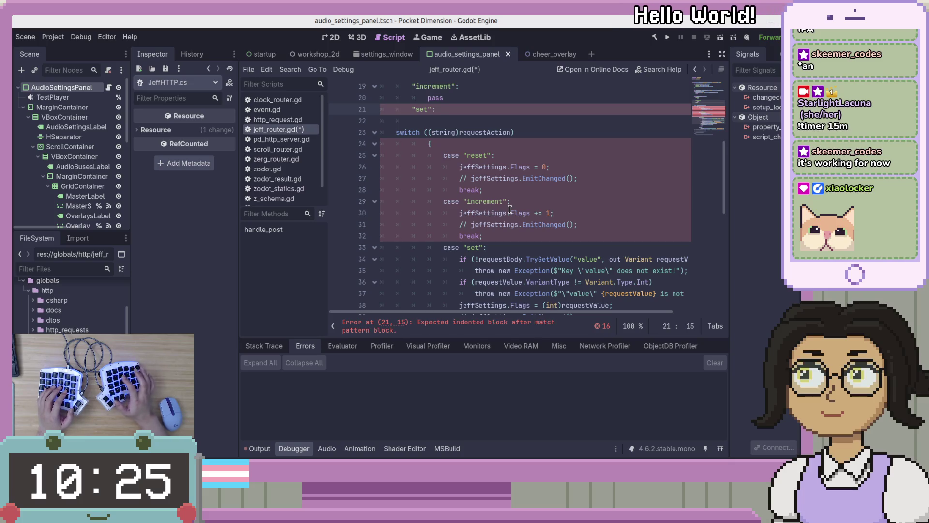
pyautogui.press('Return')
pyautogui.write('pass')
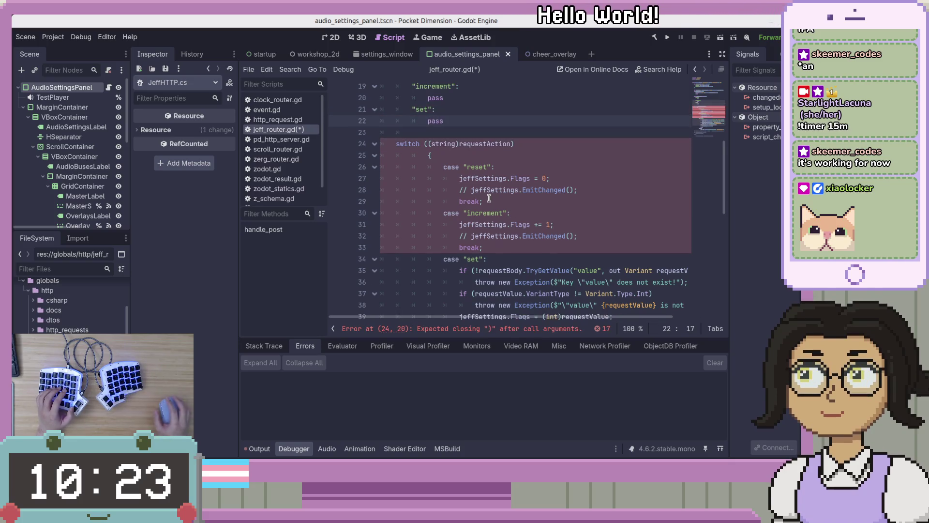
pyautogui.scroll(1, 490, 198)
pyautogui.scroll(-5, 490, 198)
pyautogui.scroll(4, 504, 118)
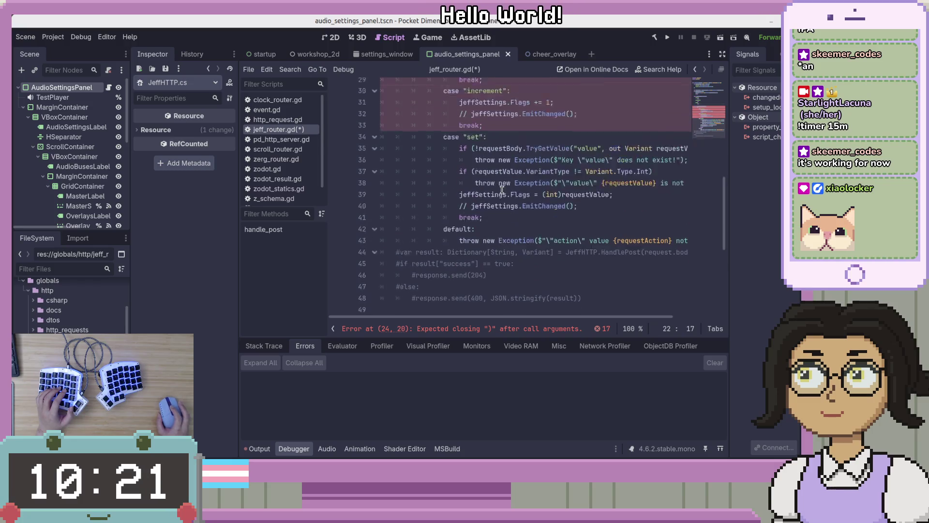
pyautogui.press('Return')
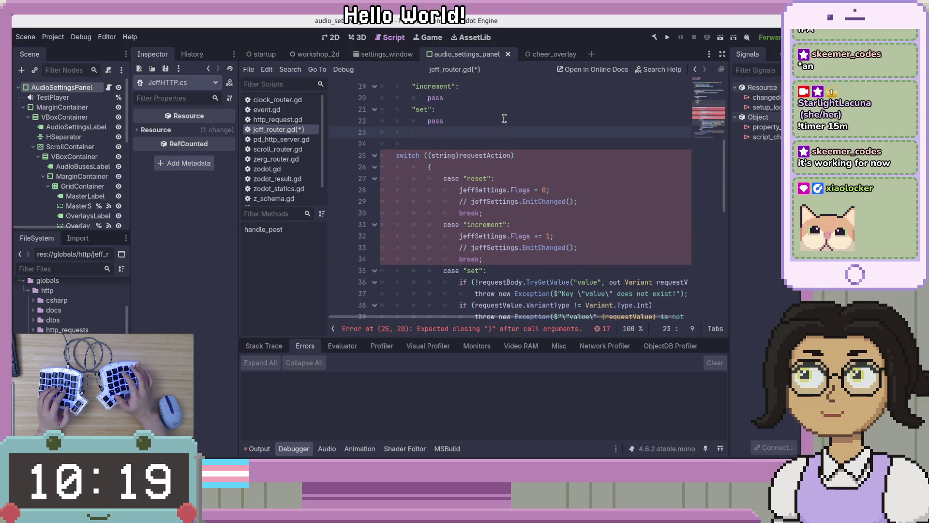
pyautogui.write('_:')
pyautogui.press('Return')
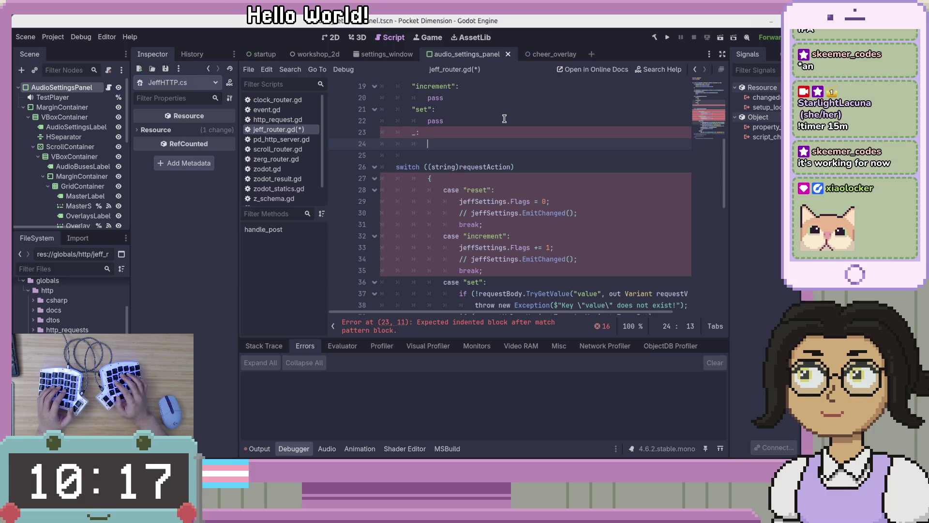
pyautogui.press('Tab')
pyautogui.write('pass')
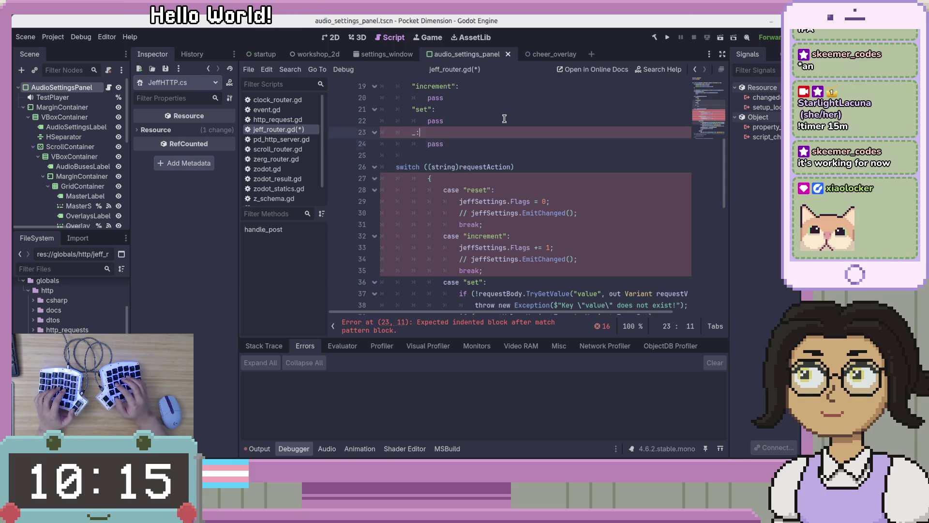
pyautogui.press('Up')
pyautogui.press('Up')
pyautogui.press('Up')
pyautogui.press('Down')
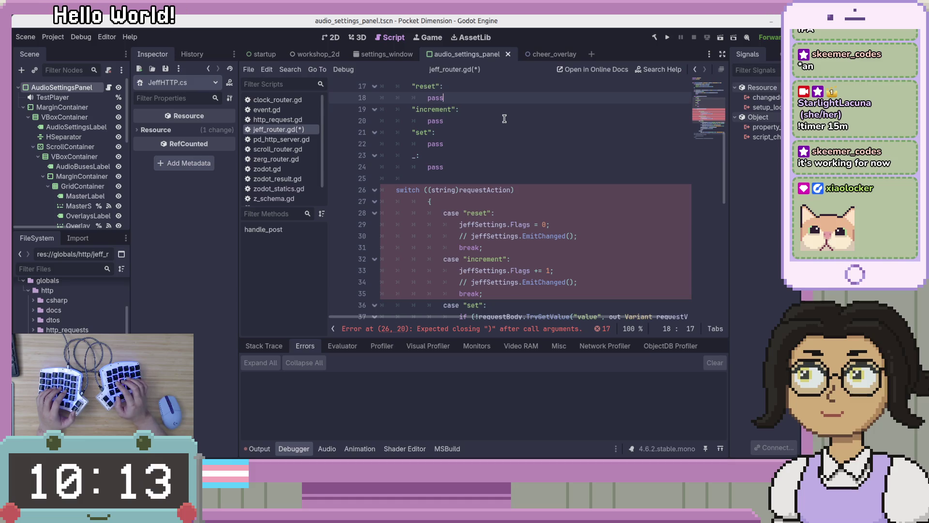
# Select jeffSettings in the pasted C# code and head back toward VS Code.
pyautogui.doubleClick(484, 224)
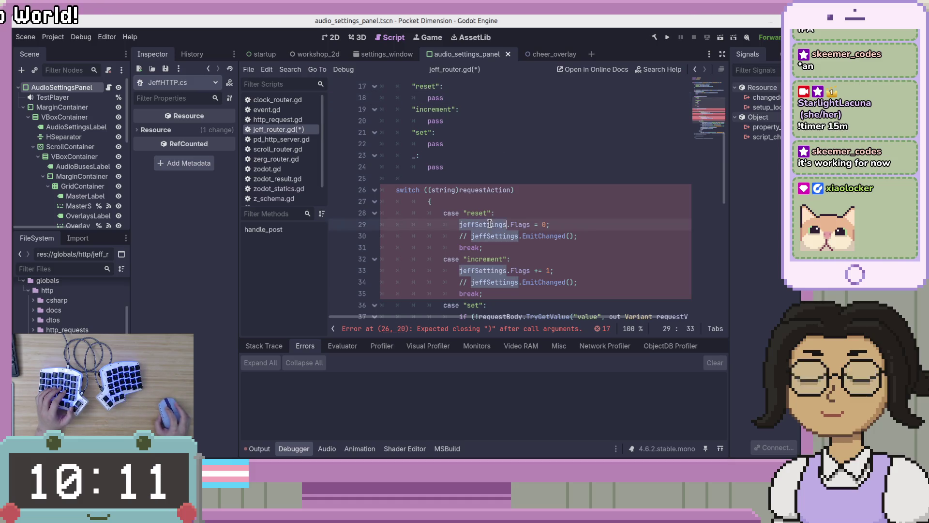
pyautogui.scroll(2, 560, 218)
pyautogui.scroll(1, 560, 218)
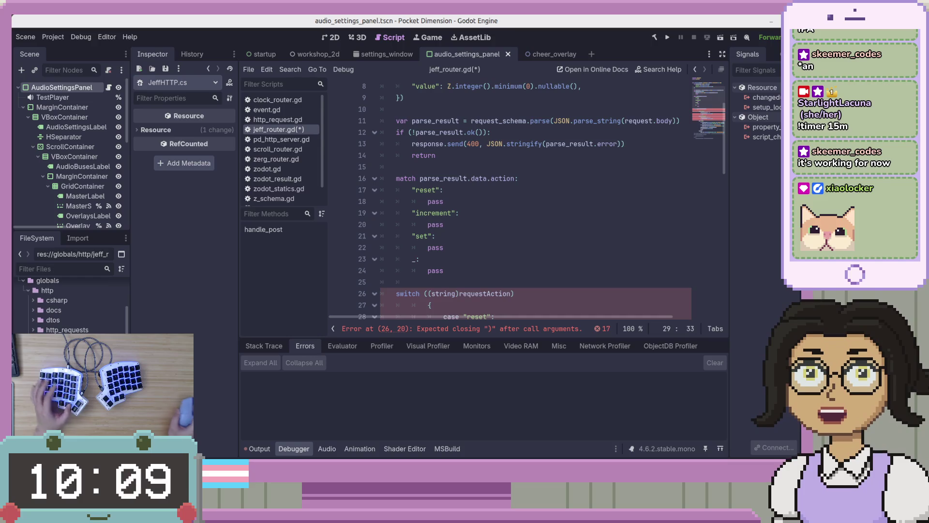
pyautogui.hotkey('alt', 'Tab')
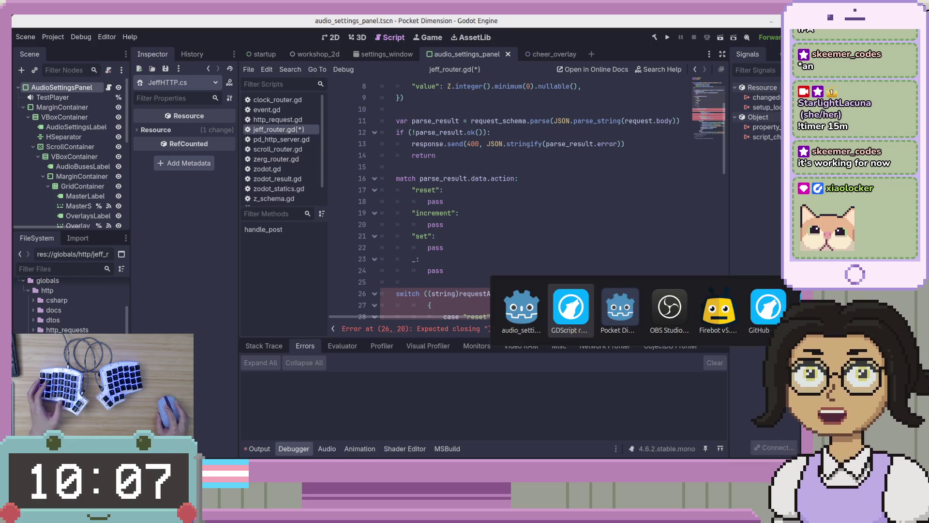
pyautogui.hotkey('alt', 'Tab')
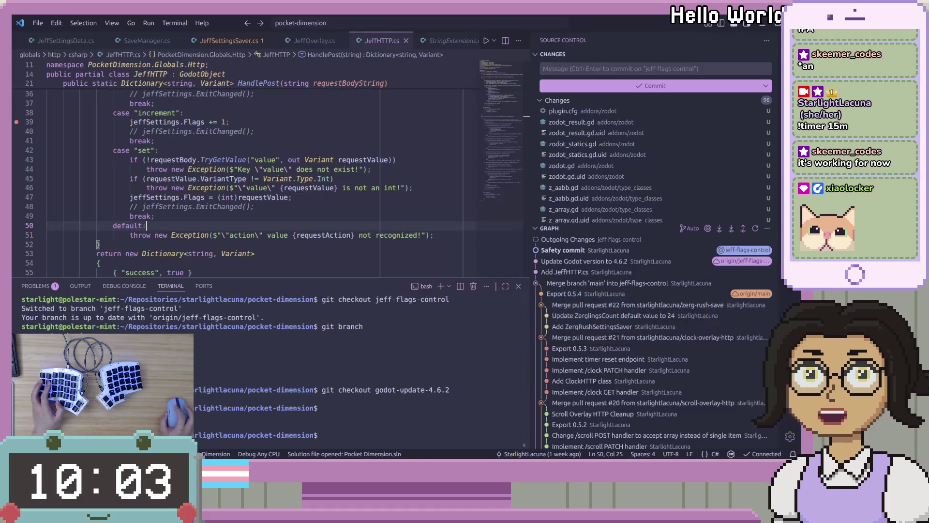
pyautogui.scroll(1, 273, 193)
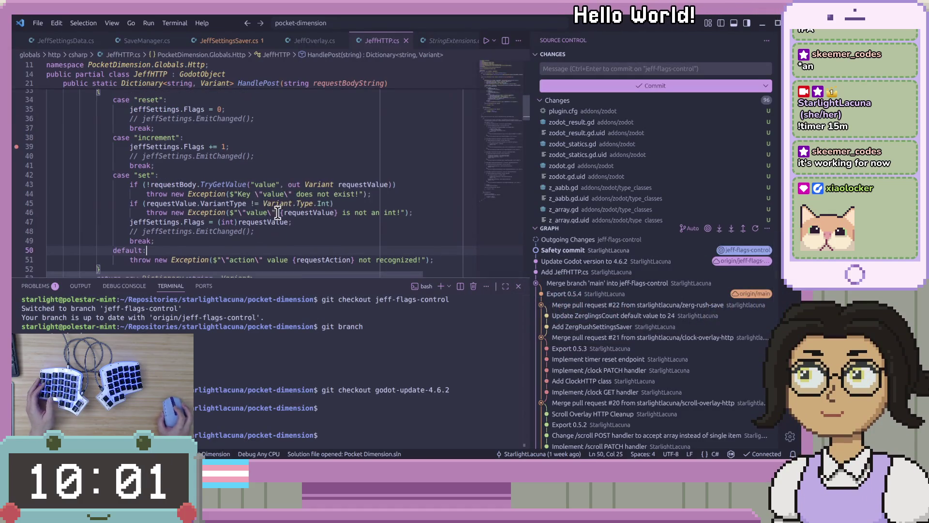
pyautogui.click(255, 118)
pyautogui.scroll(3, 255, 118)
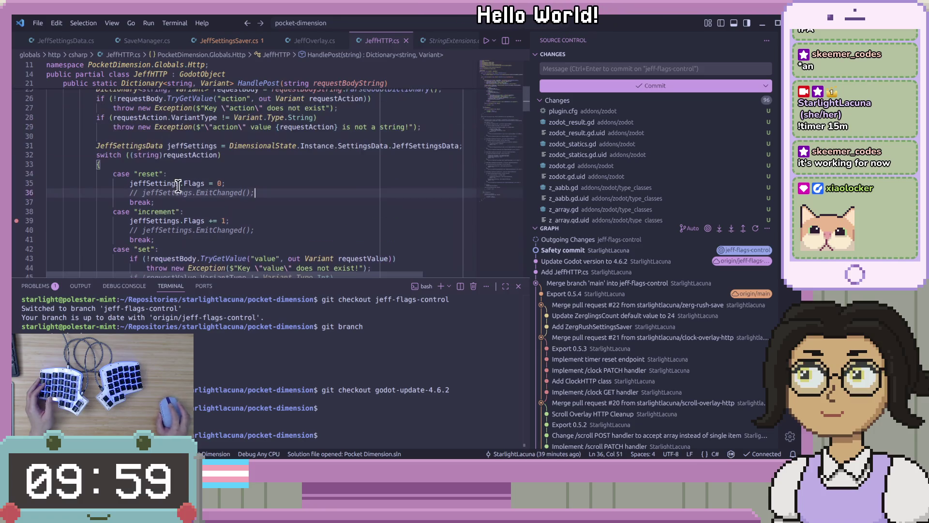
pyautogui.doubleClick(170, 184)
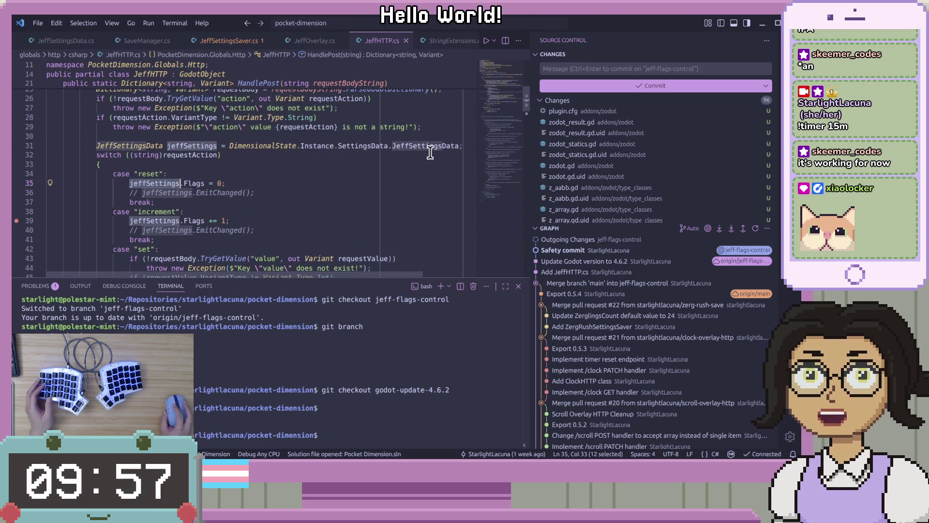
pyautogui.click(347, 182)
pyautogui.hotkey('alt', 'Tab')
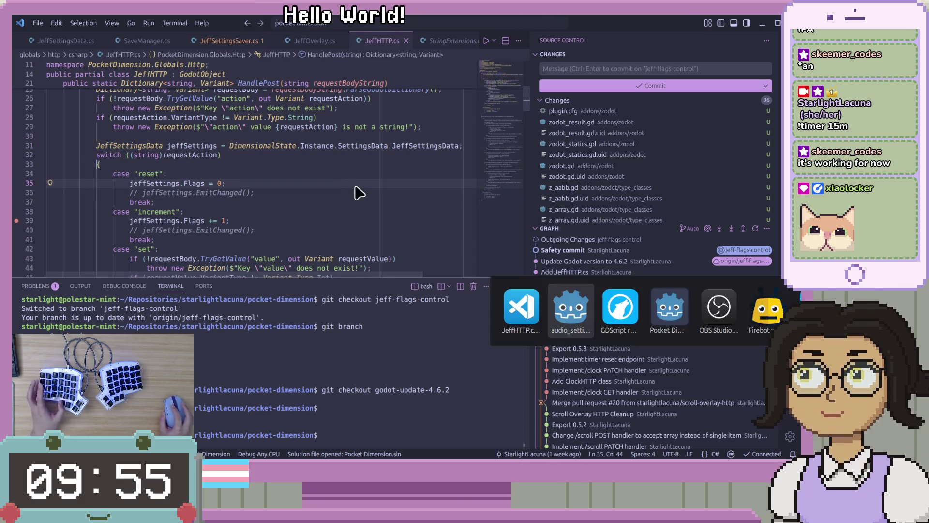
pyautogui.scroll(3, 592, 170)
pyautogui.click(586, 241)
pyautogui.press('BackSpace')
# Complete the validation-failure return and start a new indented line above the match.
pyautogui.hotkey('ctrl', 'space')
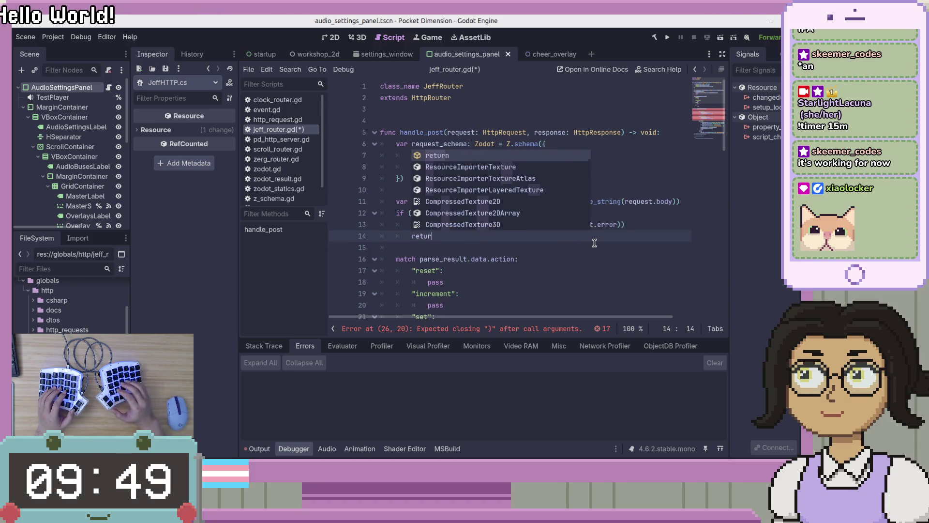
pyautogui.press('Return')
pyautogui.press('Return')
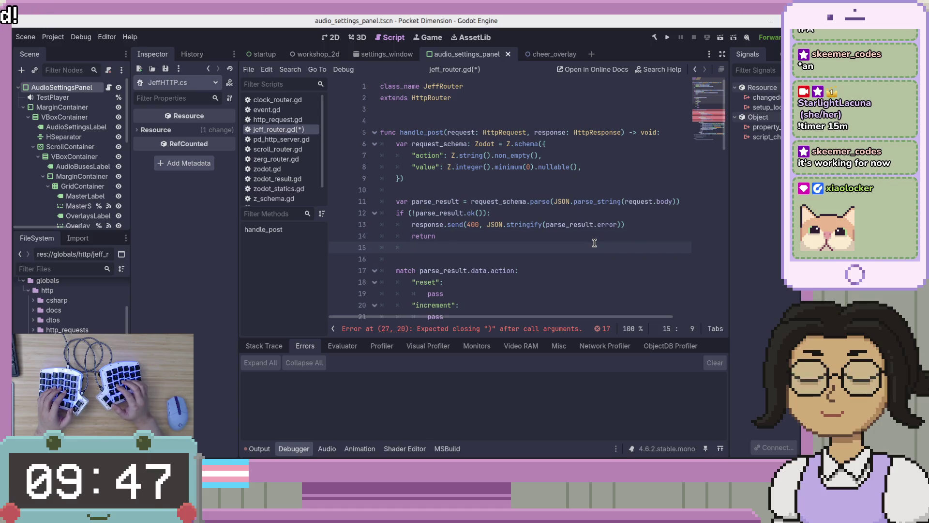
pyautogui.press('Return')
pyautogui.press('Up')
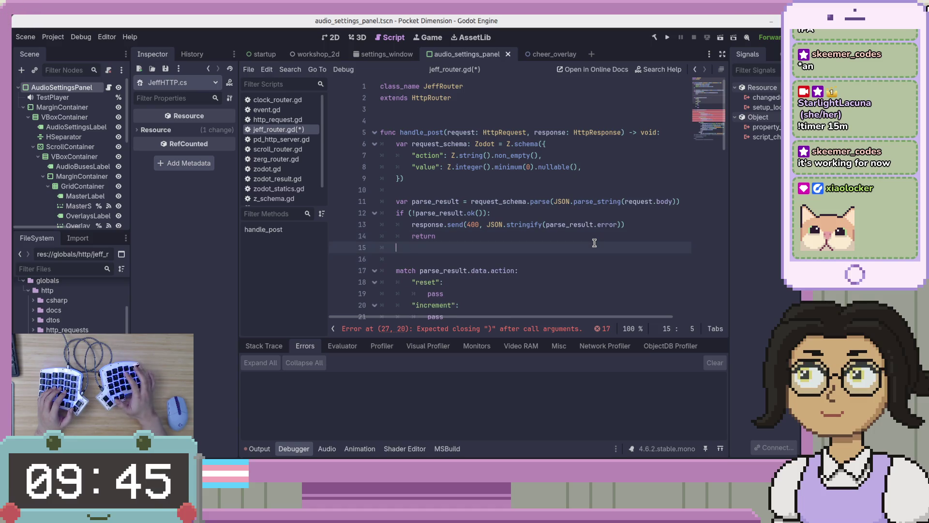
pyautogui.press('Down')
pyautogui.press('Tab')
# Write var jeff_settings = DimensionalState.Instance.JeffSettingsData on line 16 using autocomplete.
pyautogui.write('var ')
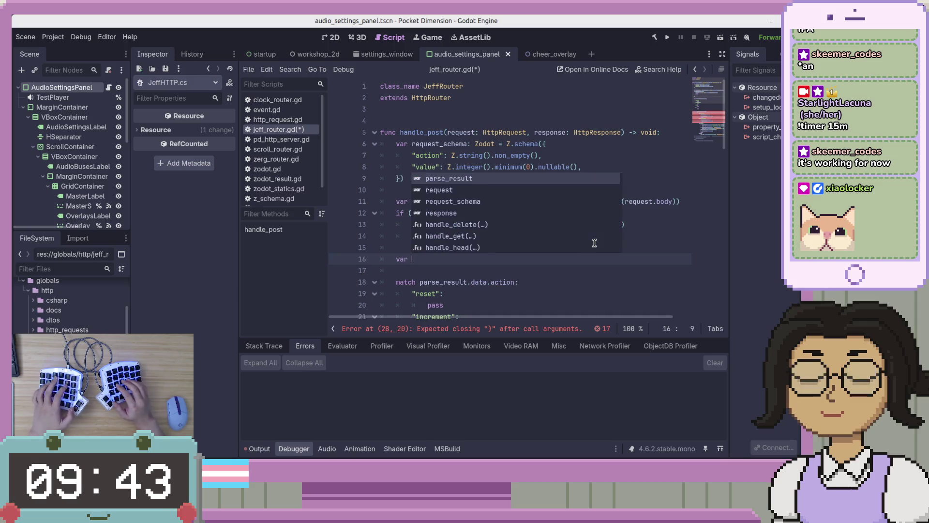
pyautogui.write('jeff_settings')
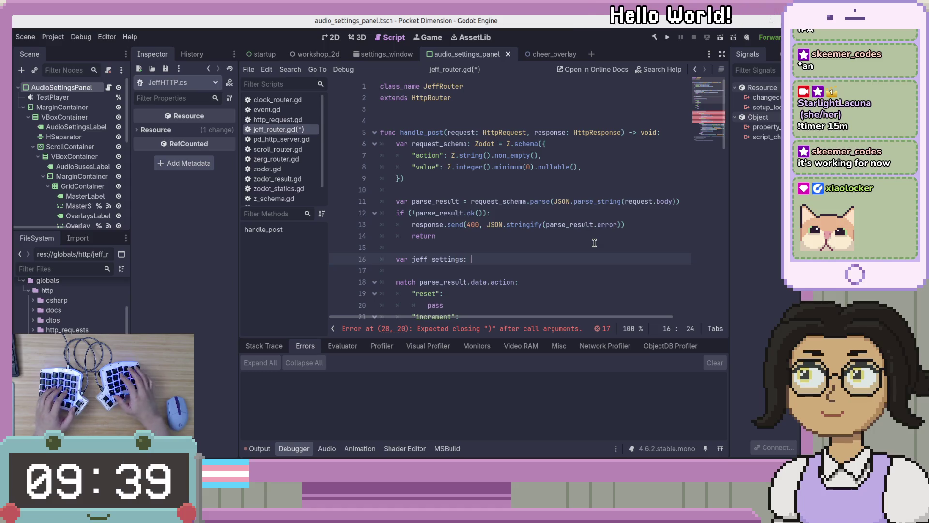
pyautogui.write(': Je')
pyautogui.press('Return')
pyautogui.hotkey('ctrl', 'Left')
pyautogui.press('BackSpace')
pyautogui.press('BackSpace')
pyautogui.write('= ')
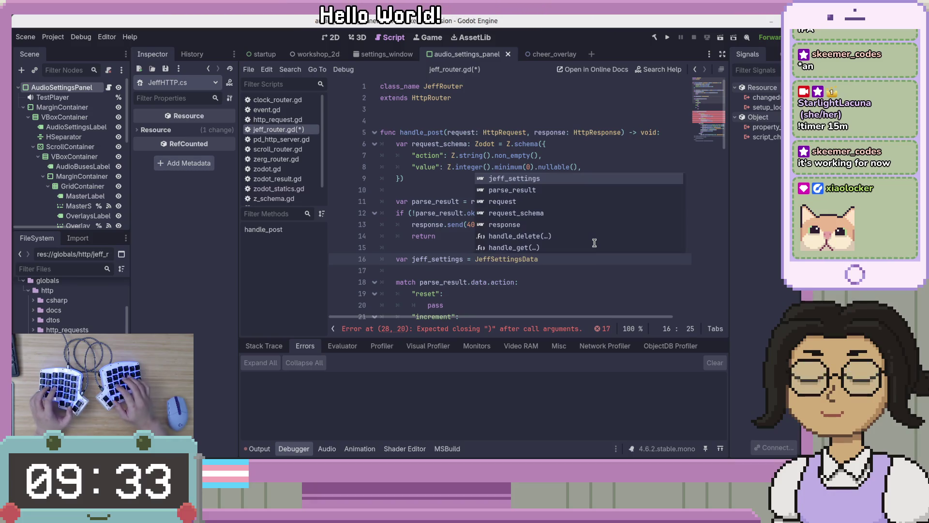
pyautogui.write('Dimen')
pyautogui.press('Return')
pyautogui.write('.')
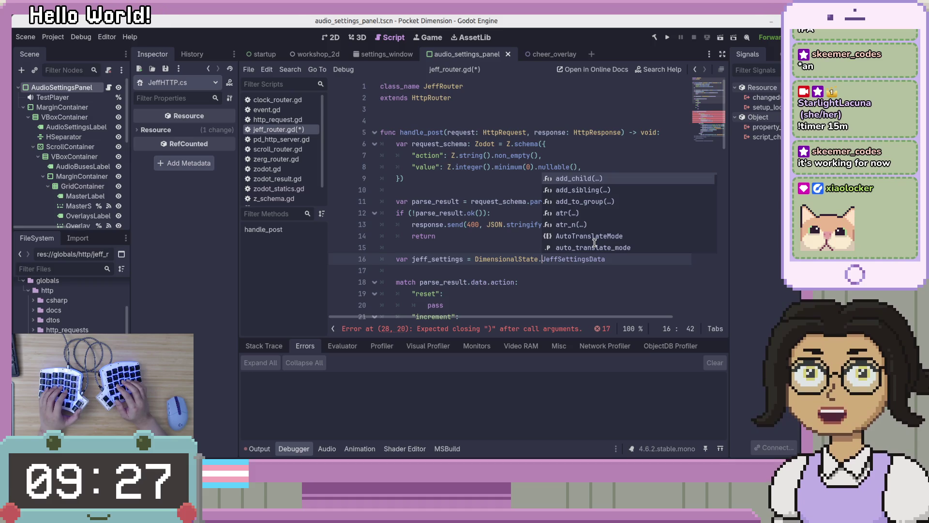
pyautogui.write('Insta')
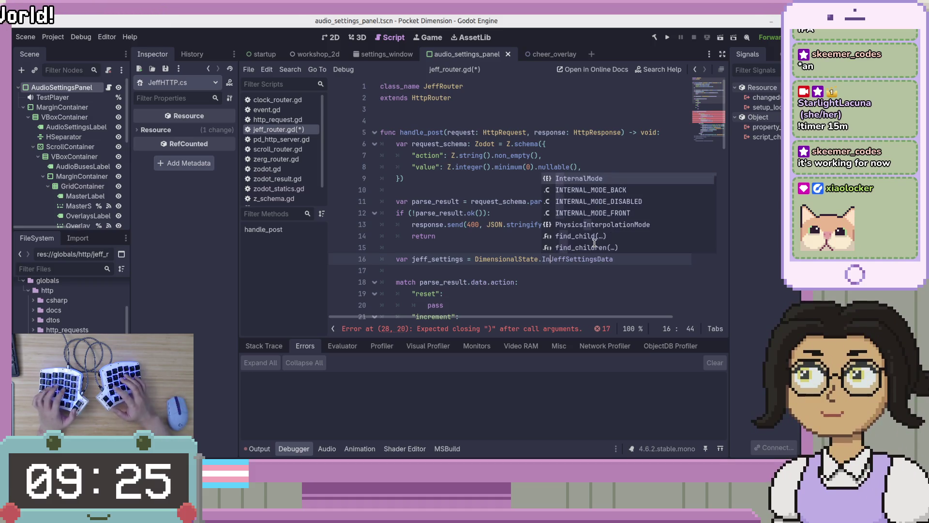
pyautogui.write('nce')
pyautogui.write('e')
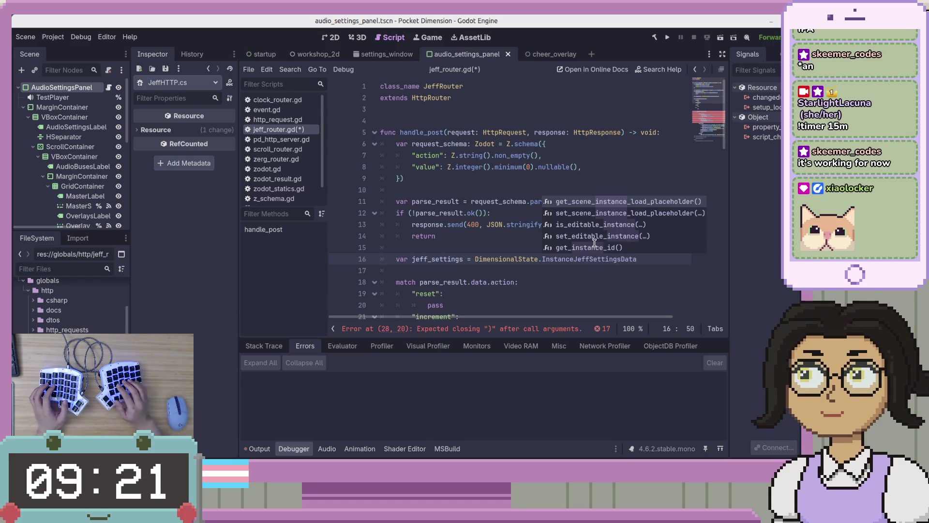
pyautogui.write('.')
pyautogui.click(511, 261)
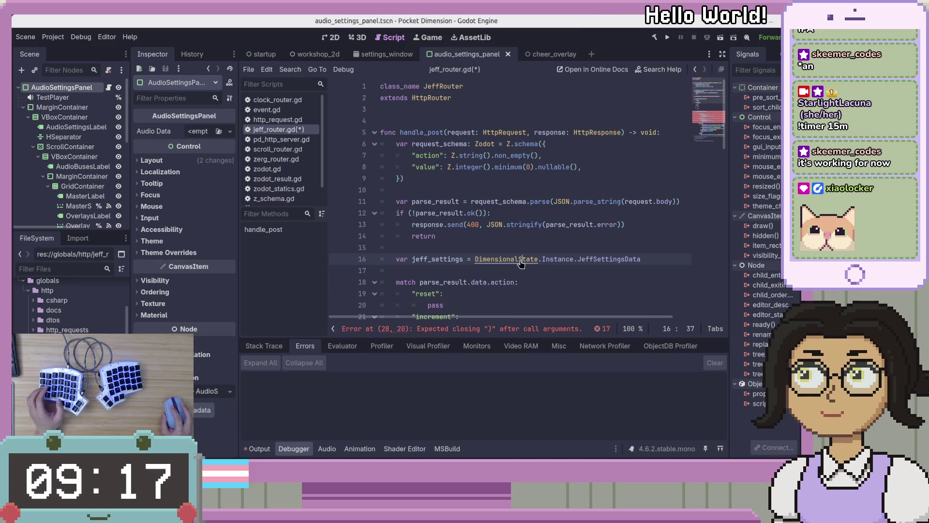
pyautogui.hotkey('alt', 'Tab')
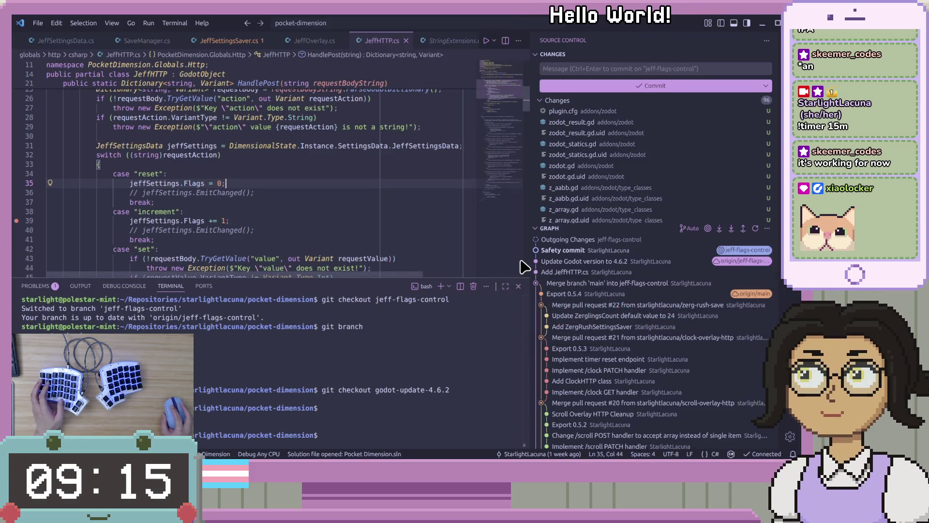
# Review the jeffSettings SettingsData assignment and switch in JeffHTTP.cs HandlePost, then cycle back toward Godot.
pyautogui.moveTo(317, 149)
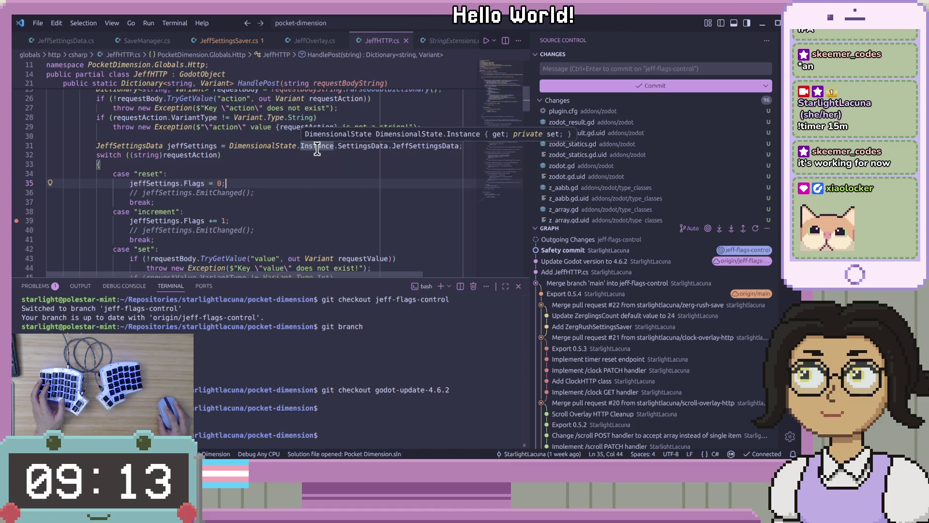
pyautogui.moveTo(265, 147)
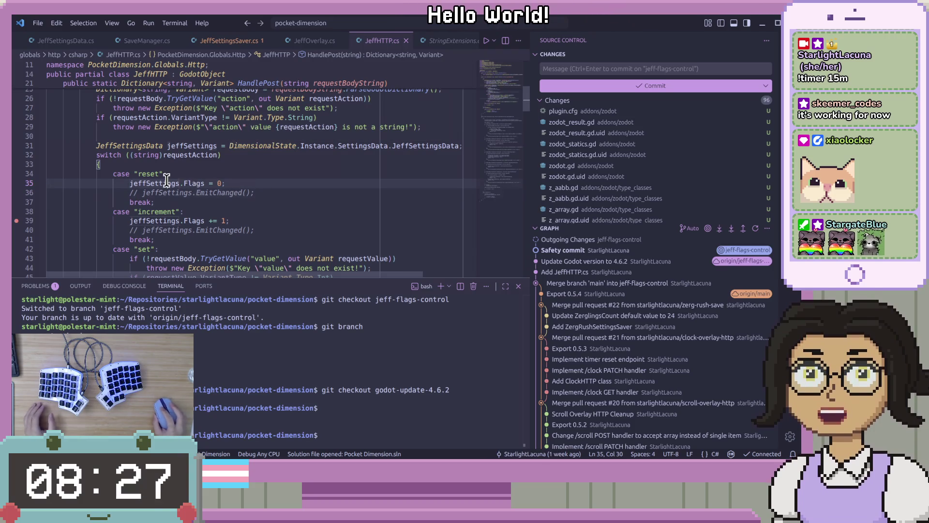
pyautogui.moveTo(366, 146); pyautogui.dragTo(370, 145)
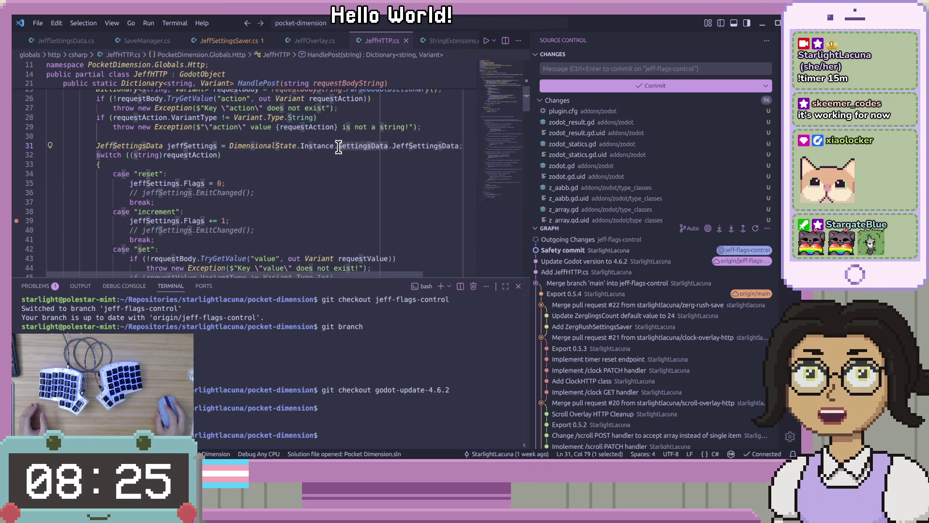
pyautogui.click(327, 164)
pyautogui.scroll(-1, 327, 164)
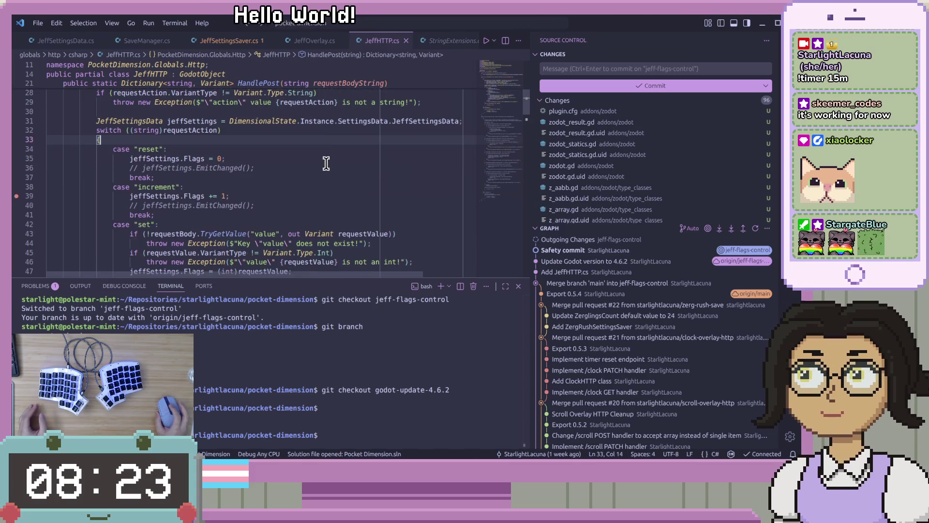
pyautogui.hotkey('alt', 'Tab')
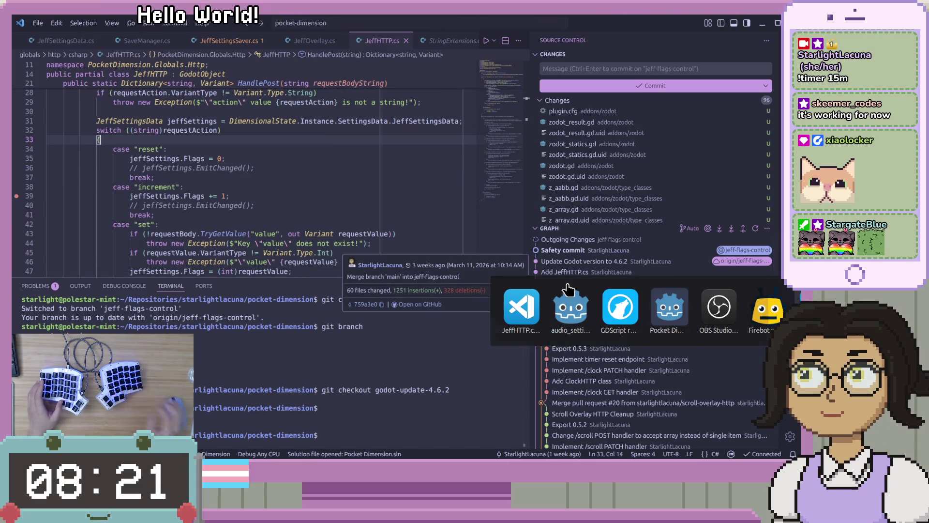
pyautogui.hotkey('alt', 'Tab')
pyautogui.hotkey('alt', 'Tab')
pyautogui.hotkey('alt', 'Tab')
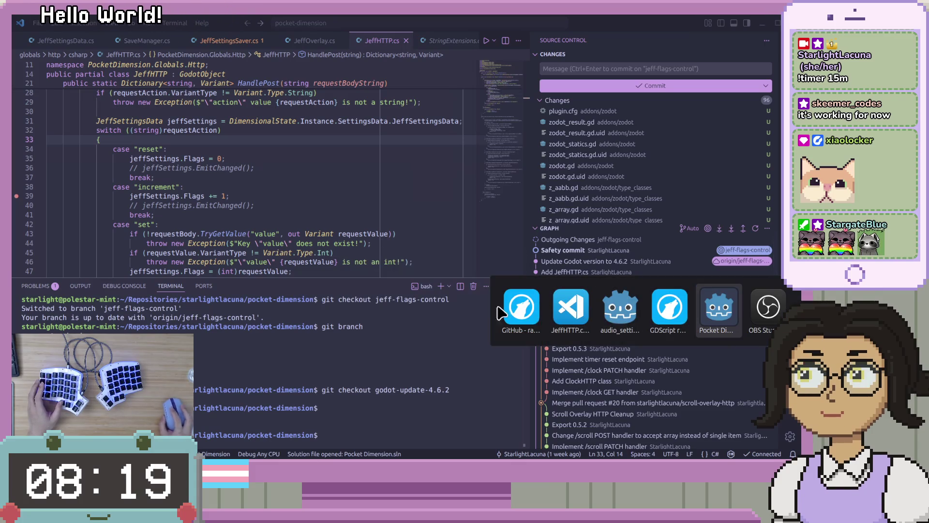
pyautogui.hotkey('alt', 'Tab')
pyautogui.hotkey('alt', 'Tab')
pyautogui.hotkey('alt', 'Tab')
pyautogui.hotkey('alt', 'Tab')
pyautogui.hotkey('alt', 'Tab')
pyautogui.hotkey('alt', 'Tab')
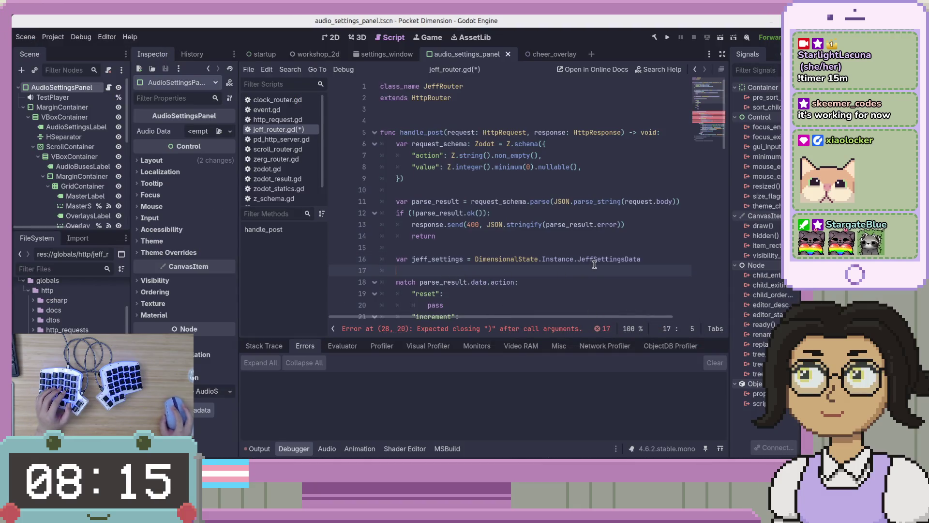
# Type jeff_settings as JeffSettingsData on line 16 and save jeff_router.gd.
pyautogui.press('Up')
pyautogui.press('End')
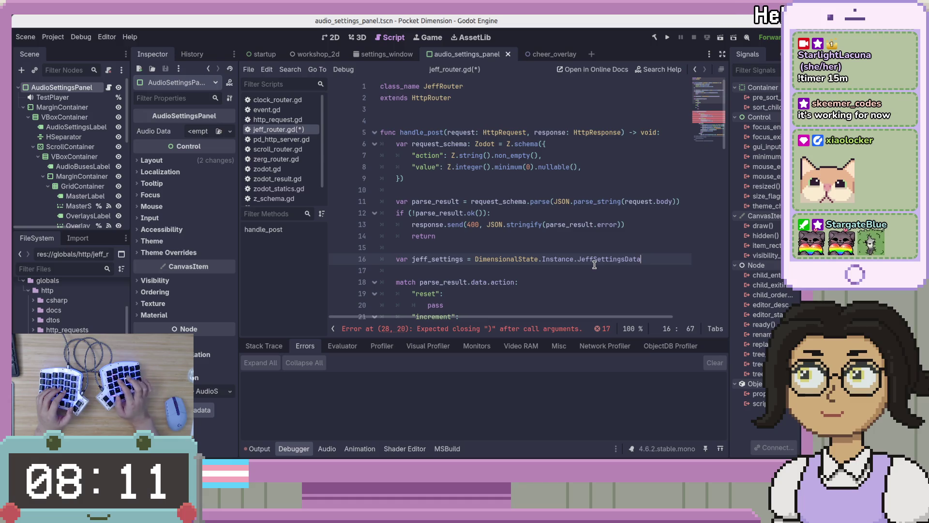
pyautogui.hotkey('ctrl', 'Left')
pyautogui.hotkey('ctrl', 'Left')
pyautogui.hotkey('ctrl', 'Left')
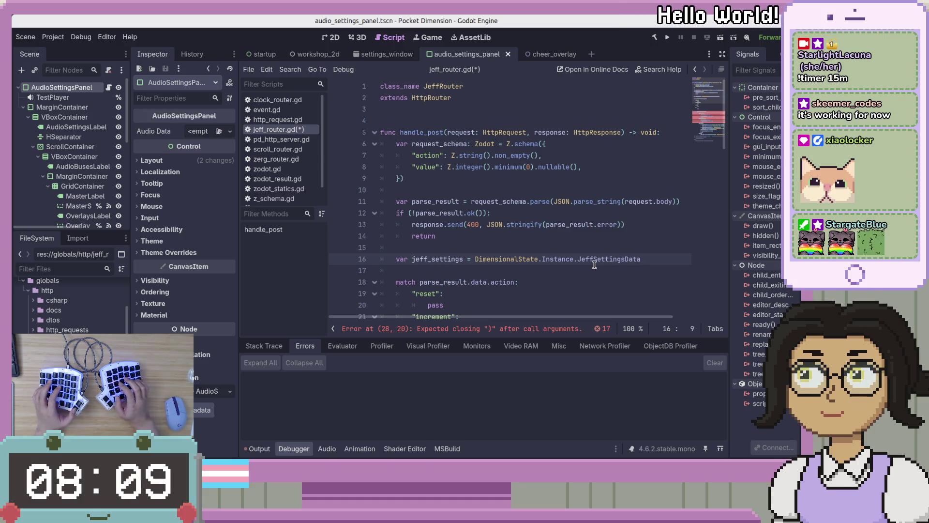
pyautogui.write(': JeffSe')
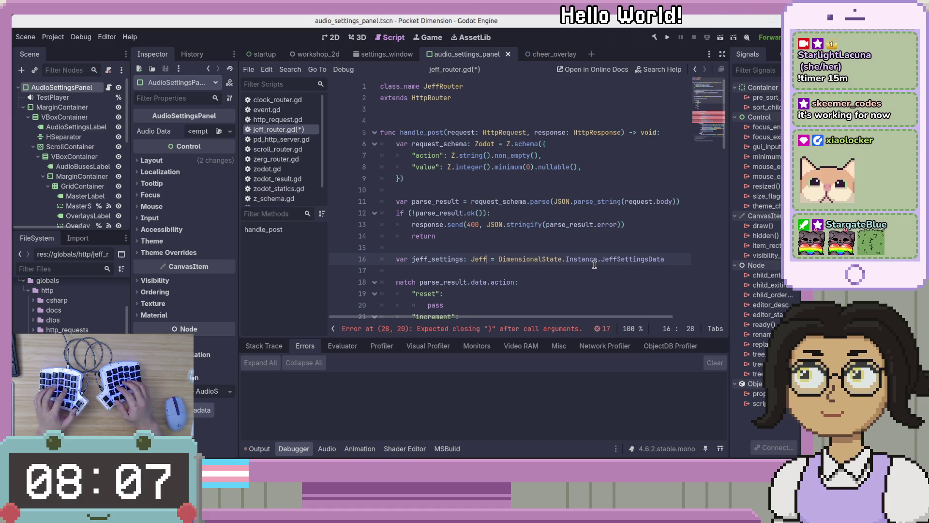
pyautogui.press('Return')
pyautogui.hotkey('ctrl', 's')
# Select the pasted C# switch block from line 28 down to the throw on line 47.
pyautogui.press('Down')
pyautogui.press('Down')
pyautogui.press('Down')
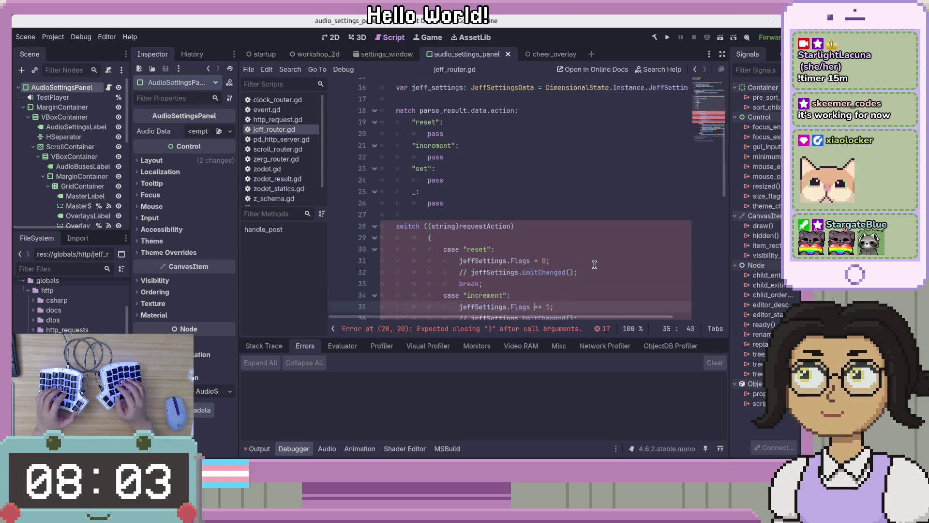
pyautogui.press('Up')
pyautogui.press('Up')
pyautogui.press('Up')
pyautogui.hotkey('shift', 'Down')
pyautogui.hotkey('shift', 'Down')
pyautogui.hotkey('shift', 'Down')
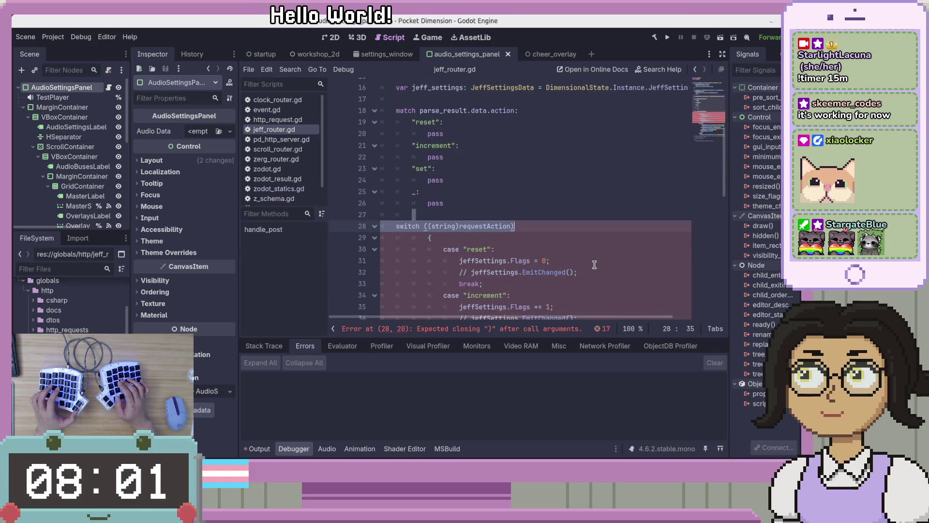
pyautogui.hotkey('shift', 'Down')
pyautogui.hotkey('shift', 'Down')
pyautogui.hotkey('shift', 'Down')
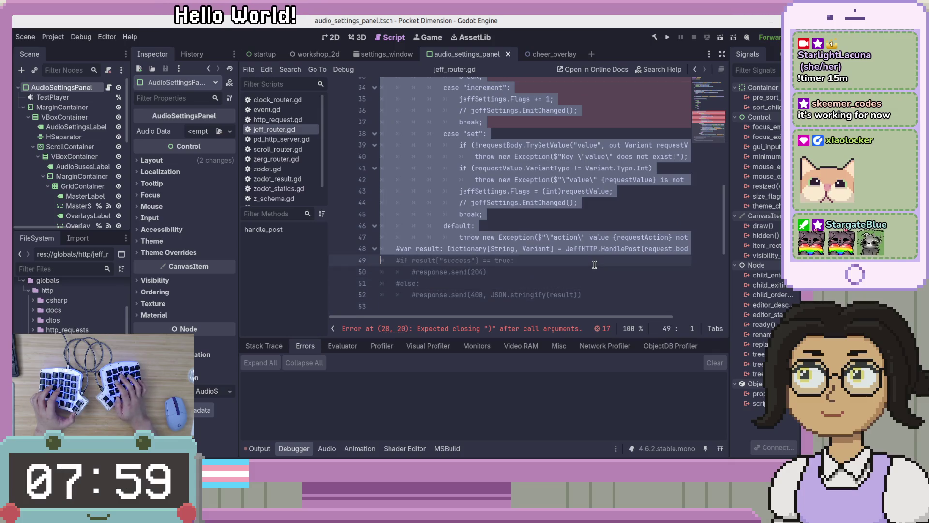
pyautogui.click(463, 237)
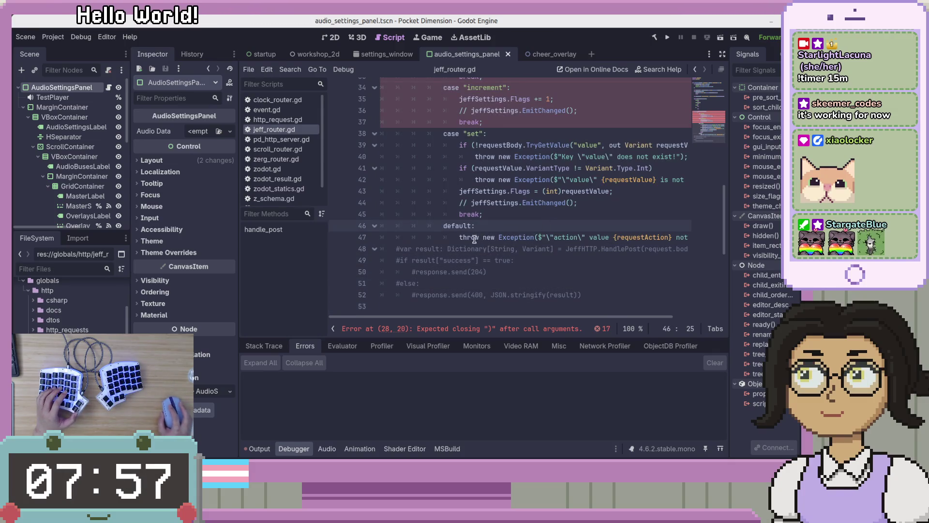
pyautogui.scroll(1, 573, 276)
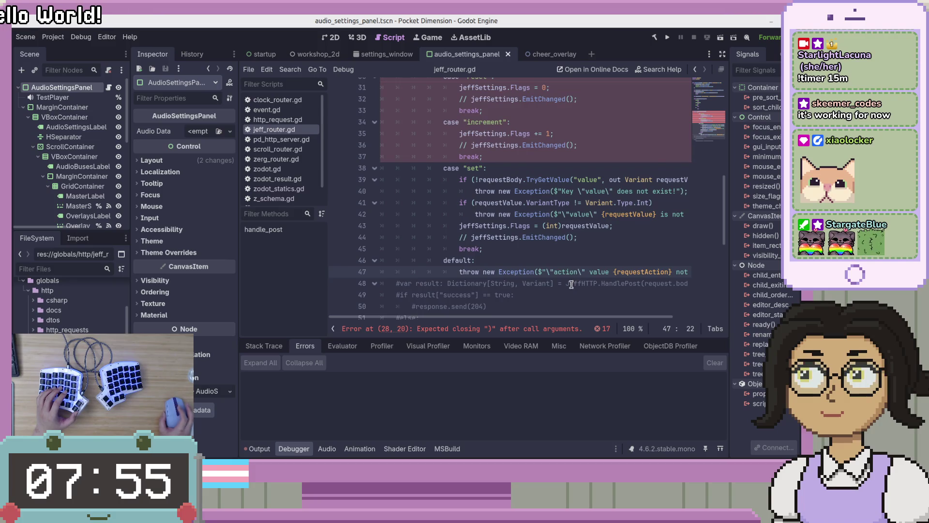
pyautogui.moveTo(536, 318); pyautogui.dragTo(634, 310)
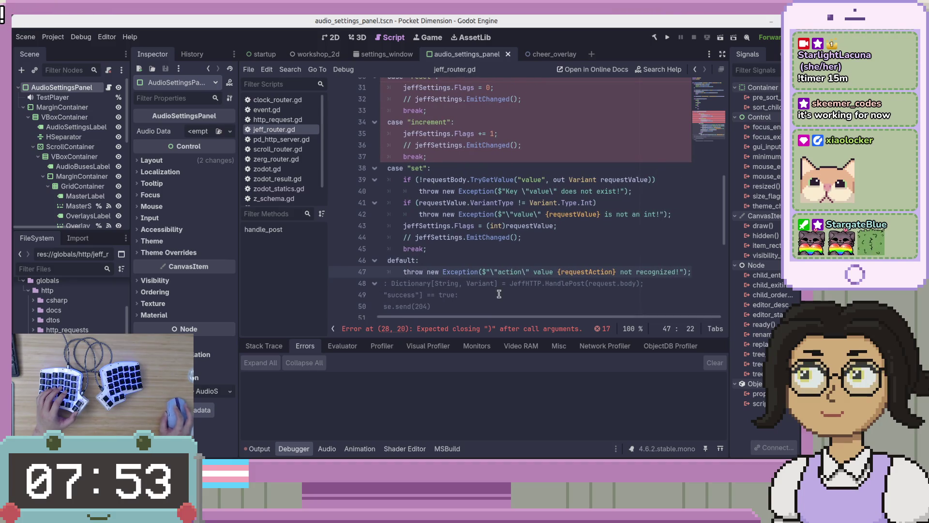
pyautogui.moveTo(487, 273); pyautogui.dragTo(688, 268)
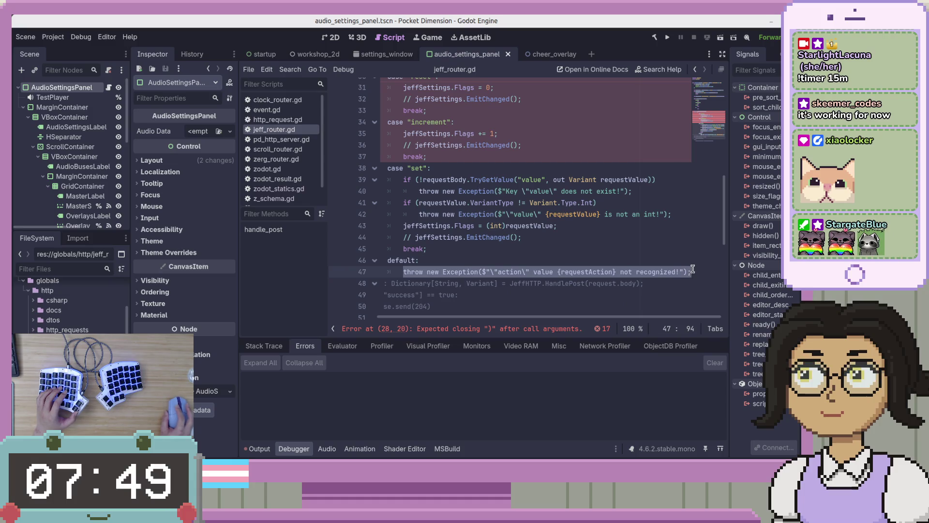
pyautogui.scroll(4, 525, 287)
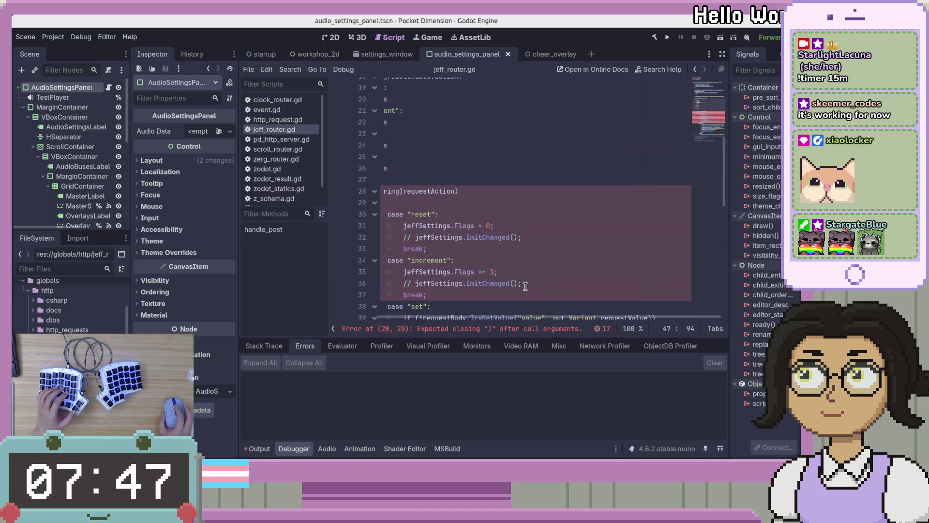
pyautogui.moveTo(520, 318); pyautogui.dragTo(473, 318)
pyautogui.click(396, 191)
pyautogui.scroll(-6, 532, 218)
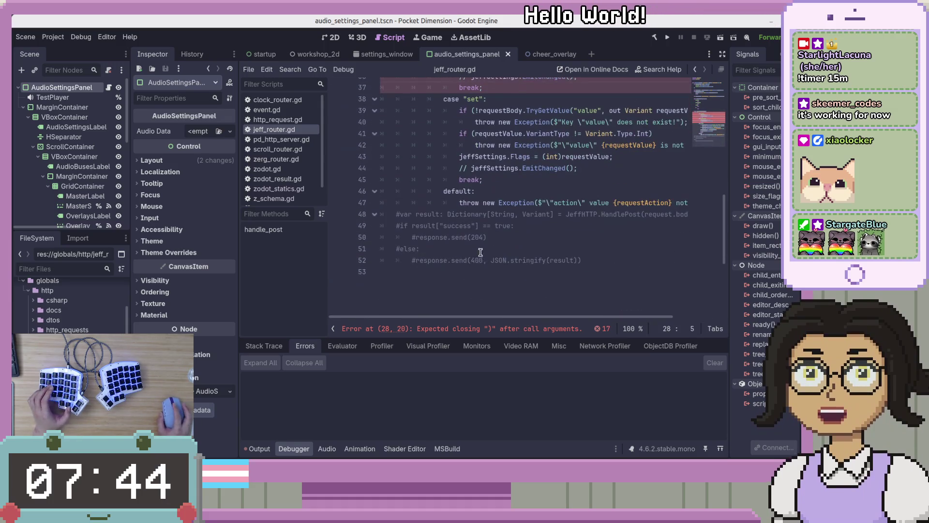
# Comment out the selected C# switch block with Ctrl+K.
pyautogui.keyDown('shift'); pyautogui.click(592, 201); pyautogui.keyUp('shift')
pyautogui.hotkey('ctrl', 'k')
pyautogui.scroll(6, 565, 212)
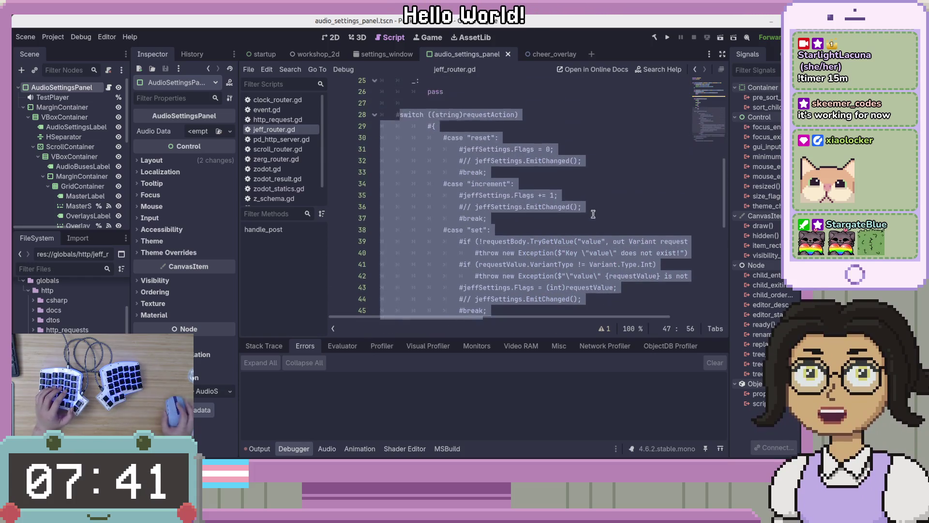
pyautogui.scroll(3, 581, 203)
pyautogui.click(587, 198)
pyautogui.scroll(3, 484, 213)
pyautogui.scroll(-1, 353, 225)
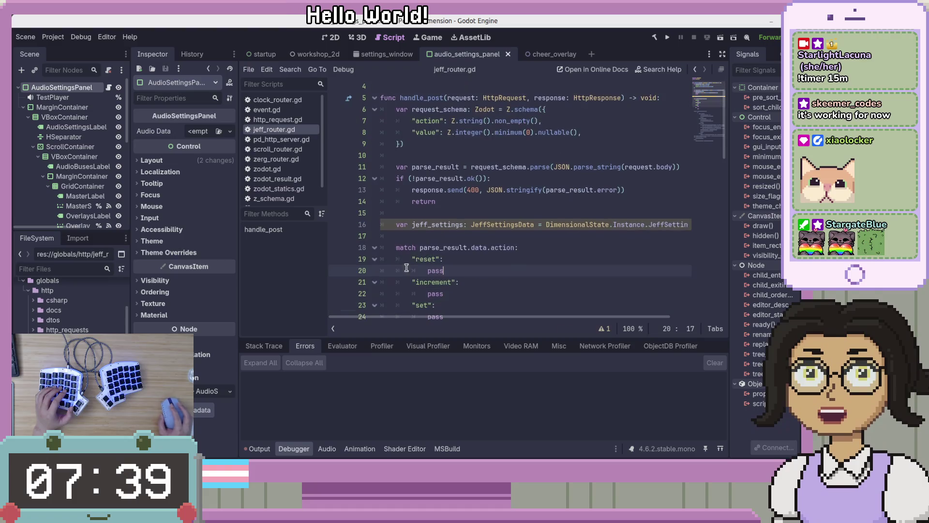
# Set a breakpoint on the jeff_settings line 16, launch a debug run, and stop it.
pyautogui.click(338, 225)
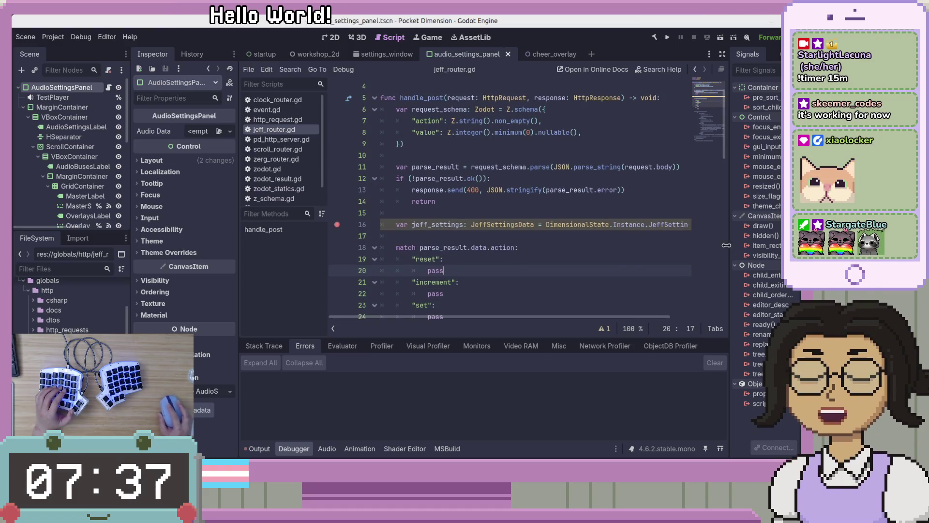
pyautogui.click(503, 238)
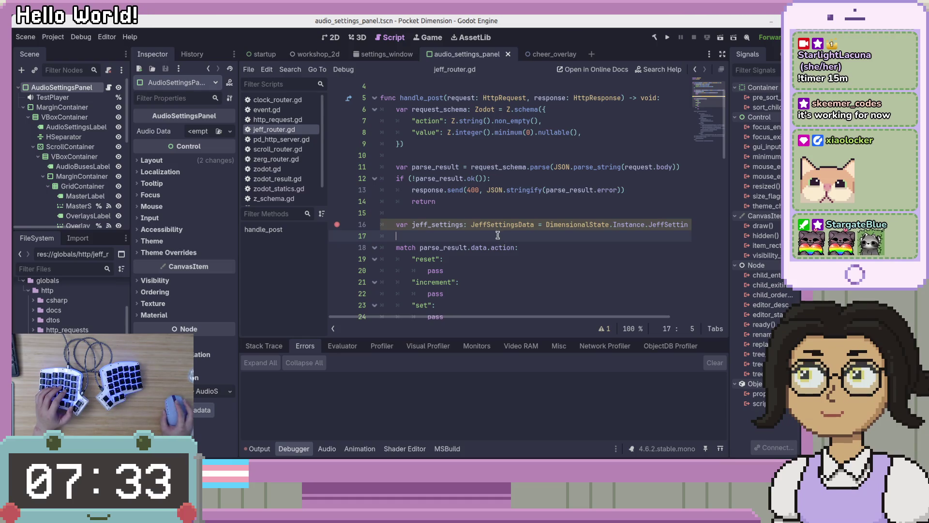
pyautogui.scroll(-2, 498, 240)
pyautogui.click(667, 37)
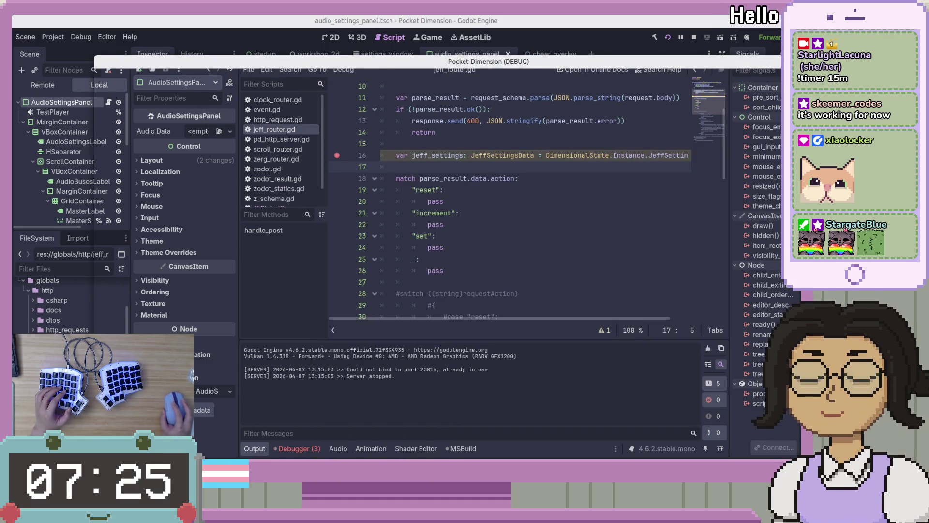
pyautogui.press('F8')
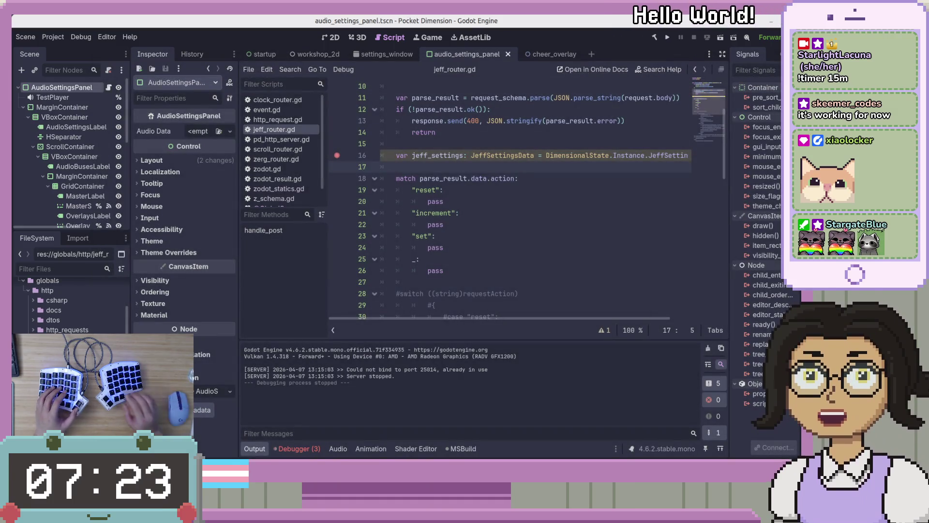
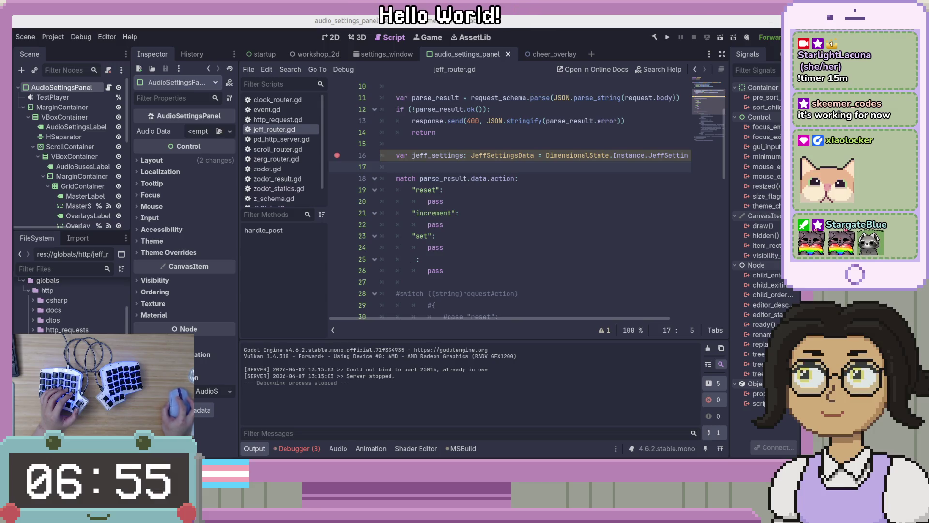
# Start a 7-minute DuckDuckGo countdown timer, move it aside, and return to Godot.
pyautogui.hotkey('alt', 'Tab')
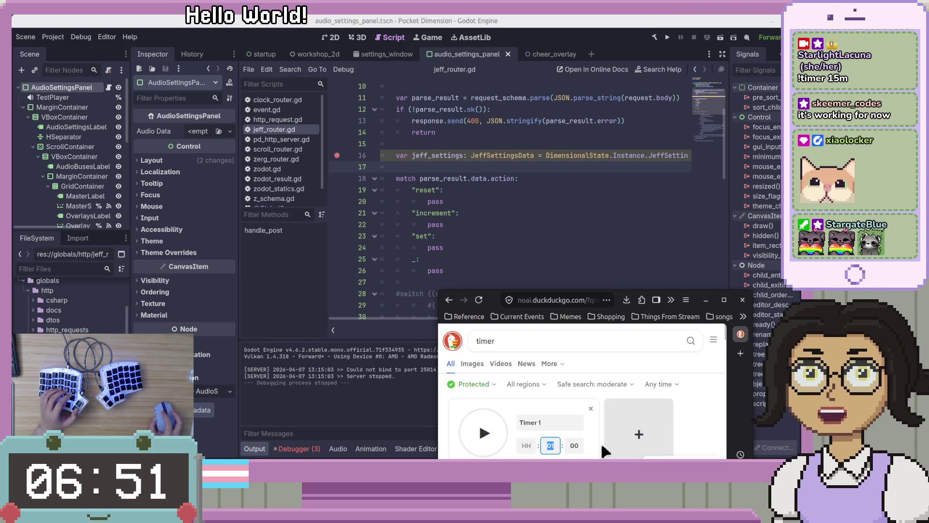
pyautogui.write('7')
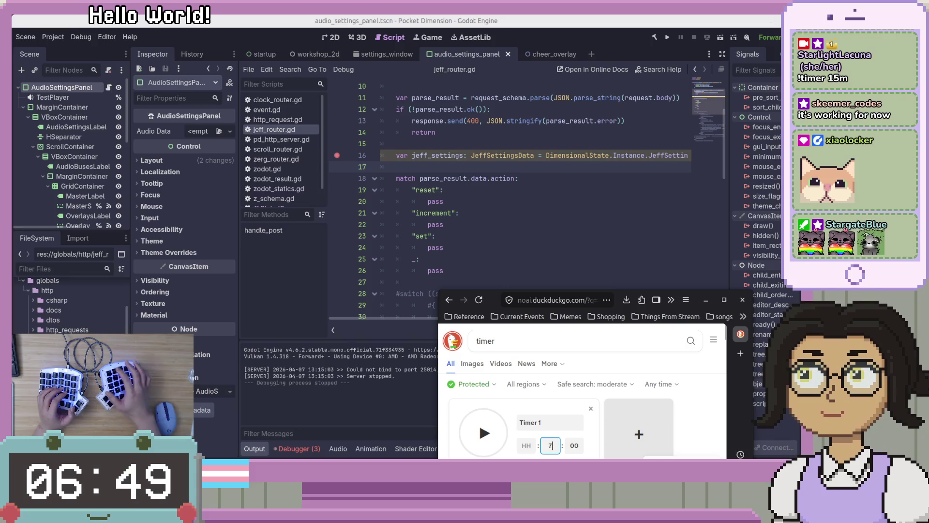
pyautogui.press('Return')
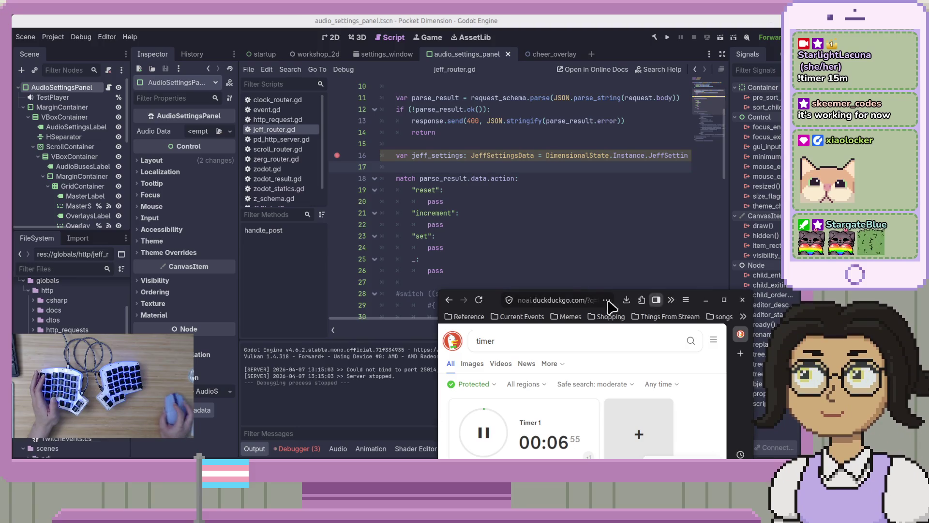
pyautogui.moveTo(496, 297)
pyautogui.mouseDown()
pyautogui.moveTo(570, 272)
pyautogui.moveTo(413, 253)
pyautogui.moveTo(144, 338)
pyautogui.moveTo(113, 355)
pyautogui.moveTo(70, 420)
pyautogui.mouseUp()
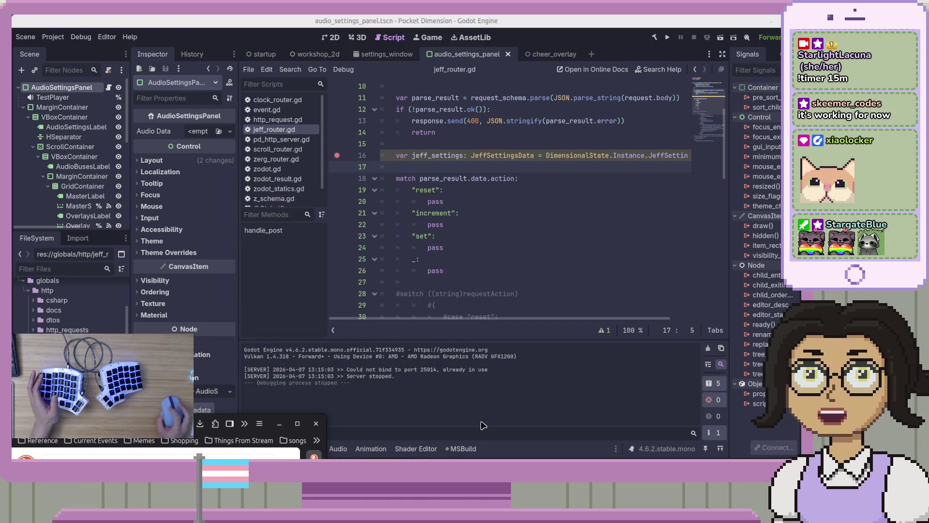
pyautogui.click(535, 452)
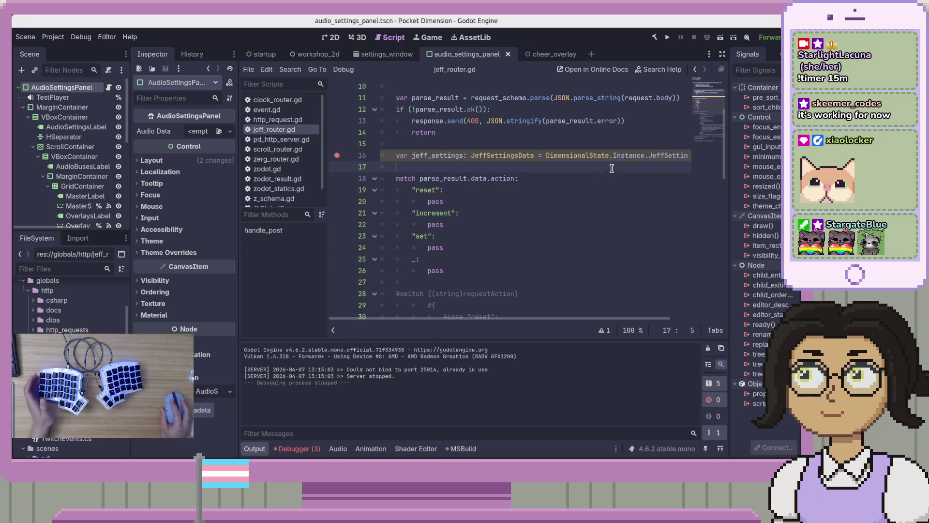
# Run the Pocket Dimension game from Godot and review the three debugger errors.
pyautogui.click(667, 37)
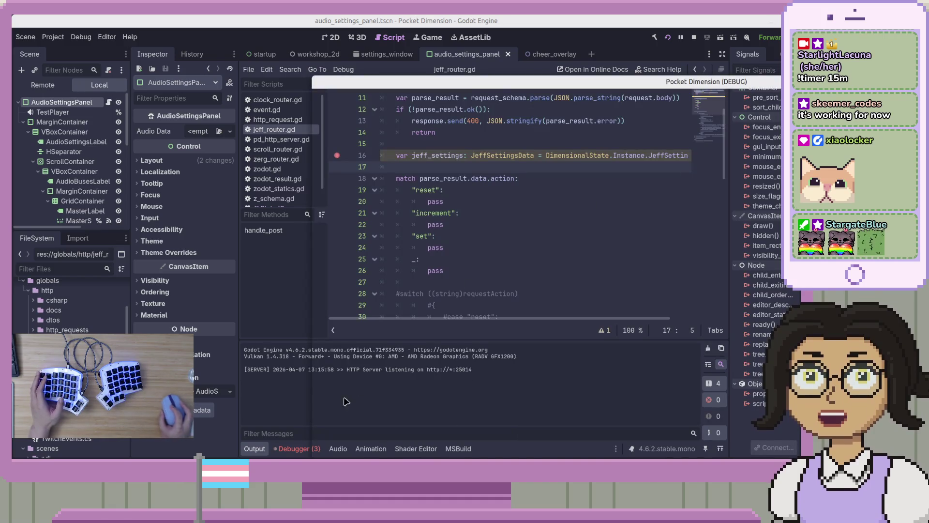
pyautogui.click(295, 449)
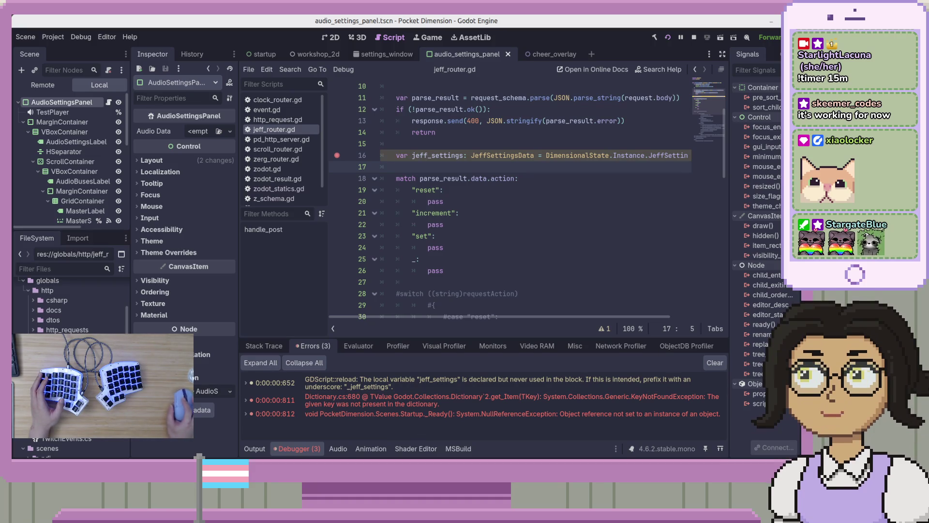
pyautogui.click(670, 39)
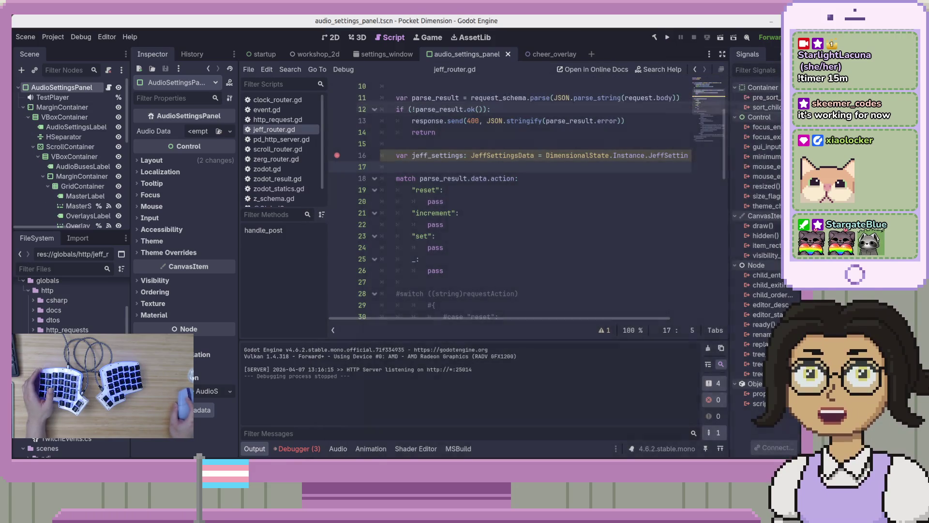
pyautogui.click(297, 449)
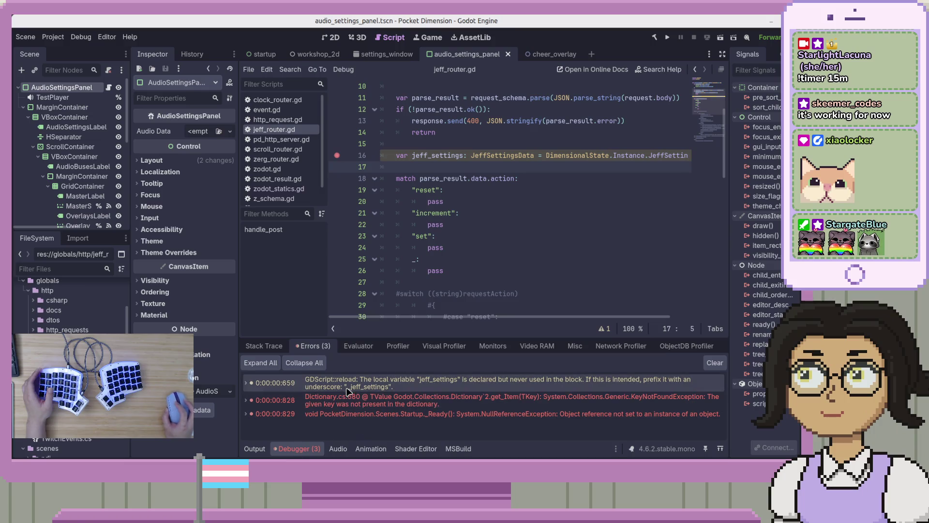
# Open the NullReferenceException source, Startup.cs, in VS Code after dismissing the scene loading alert.
pyautogui.moveTo(446, 390)
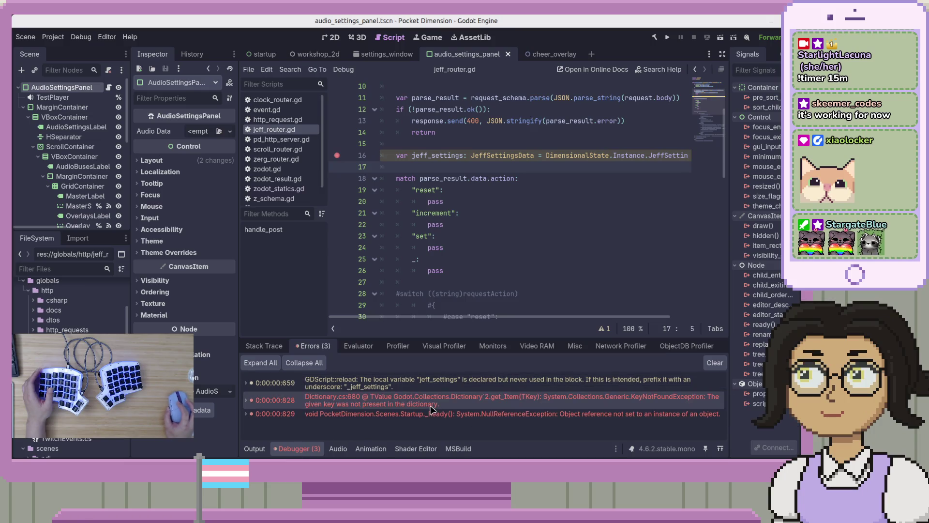
pyautogui.doubleClick(430, 406)
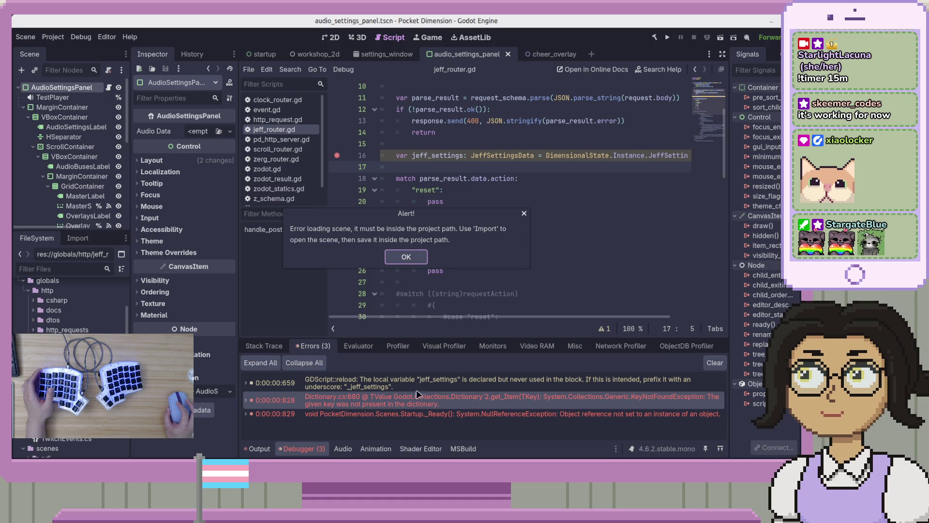
pyautogui.click(407, 260)
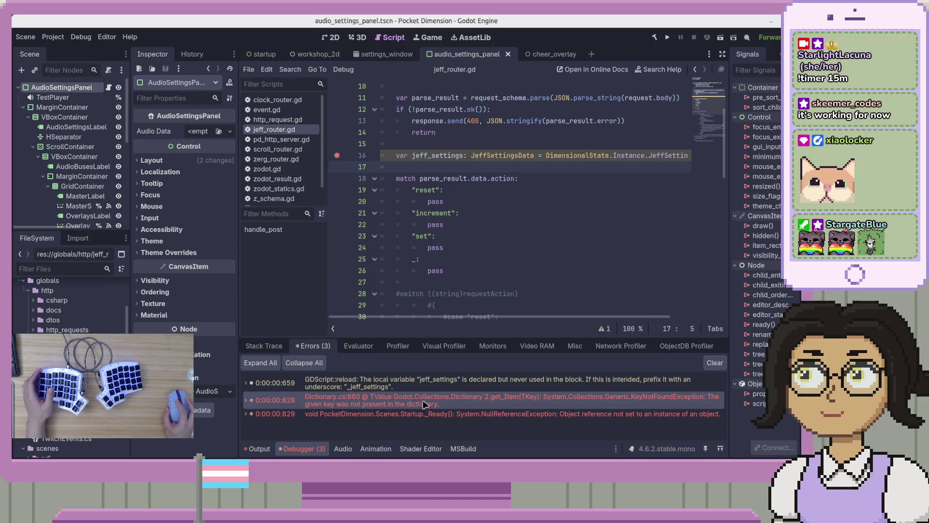
pyautogui.doubleClick(425, 419)
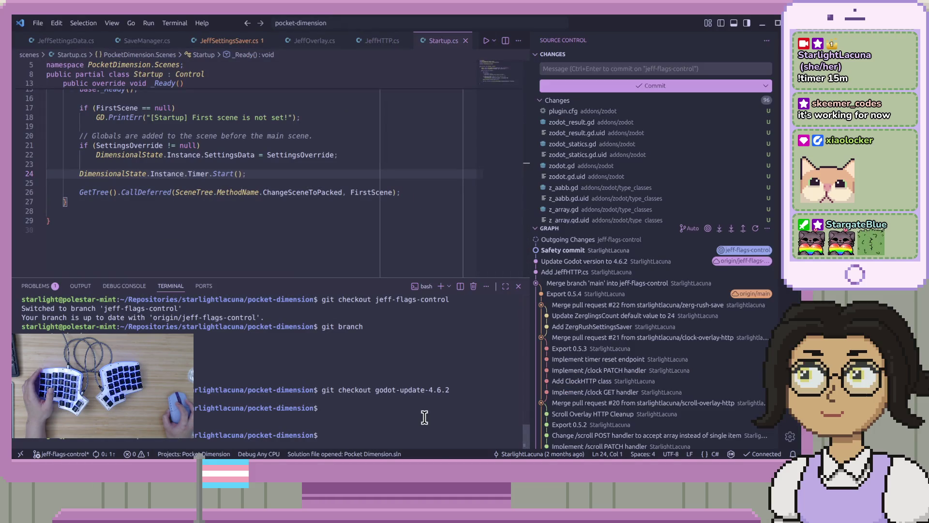
# Review the deferred ChangeSceneToPacked call in Startup.cs against the Godot errors.
pyautogui.click(284, 192)
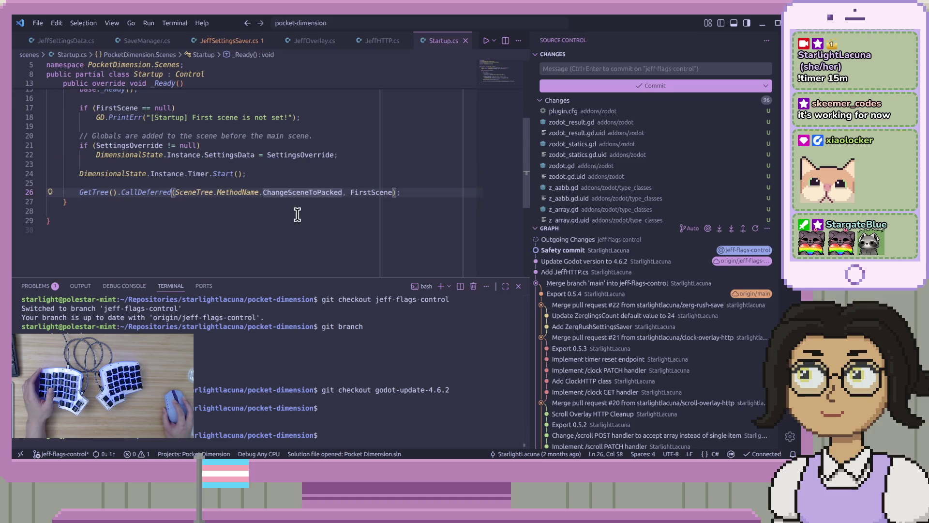
pyautogui.scroll(5, 297, 215)
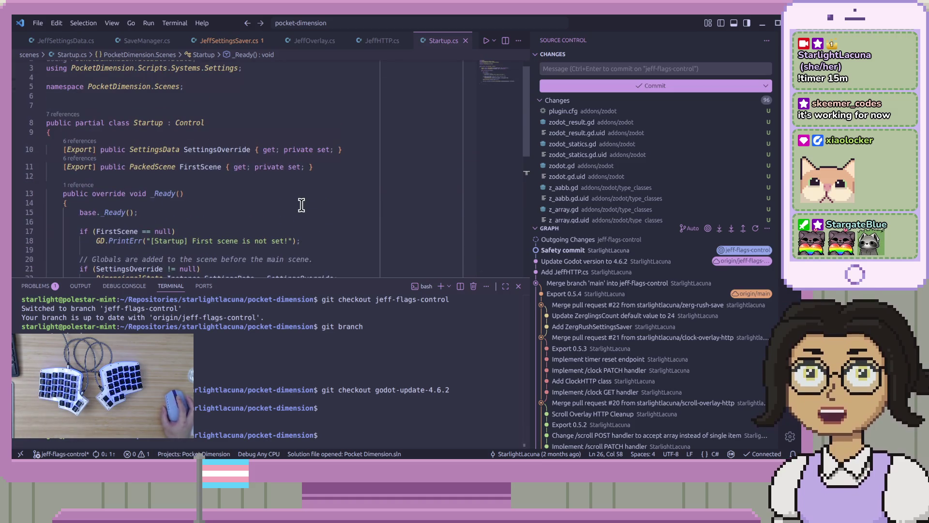
pyautogui.scroll(1, 298, 208)
pyautogui.scroll(-1, 307, 209)
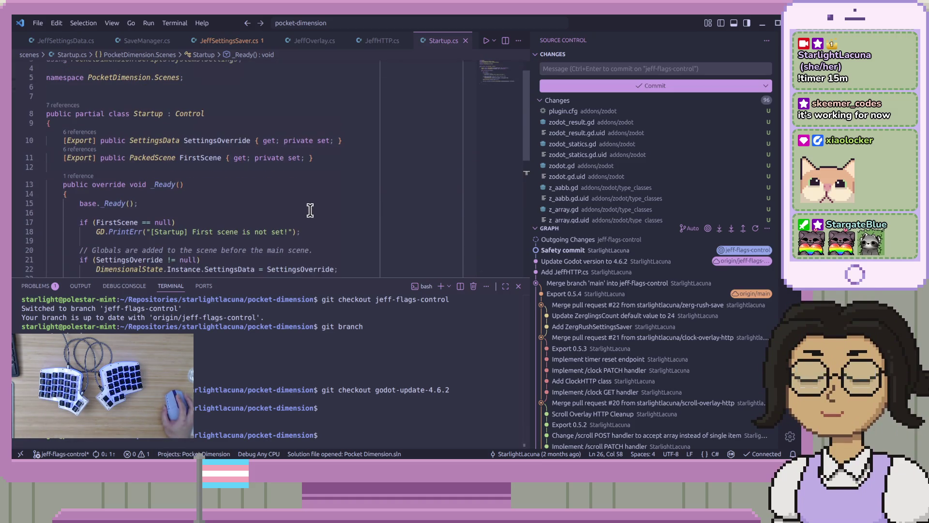
pyautogui.scroll(-3, 314, 209)
pyautogui.scroll(2, 284, 235)
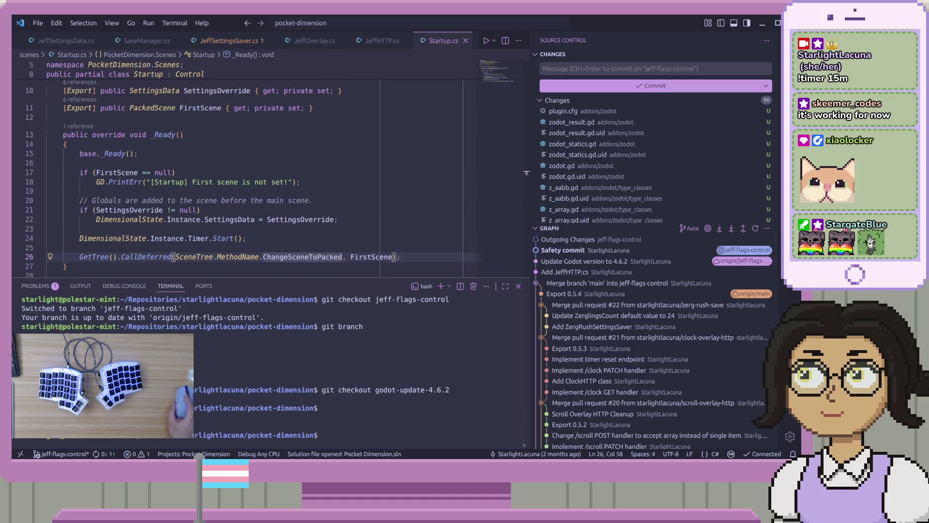
pyautogui.hotkey('alt', 'Tab')
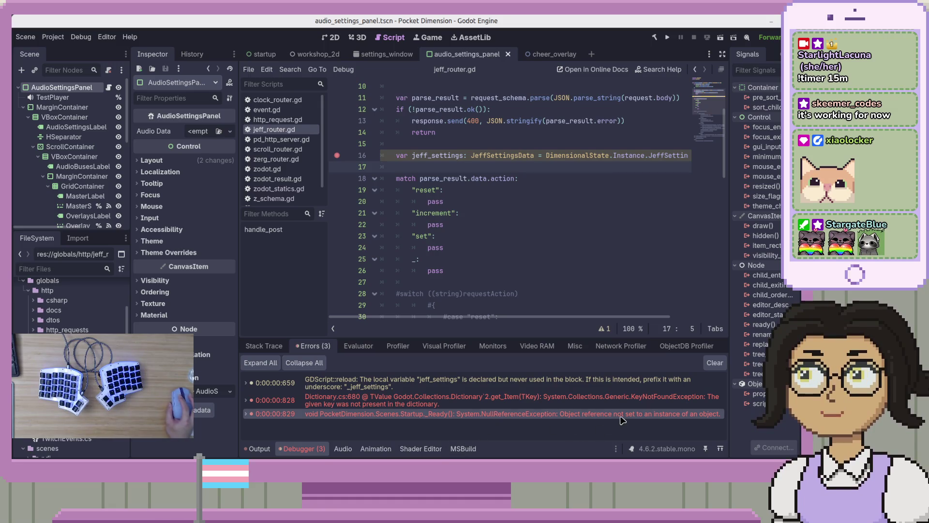
pyautogui.hotkey('alt', 'Tab')
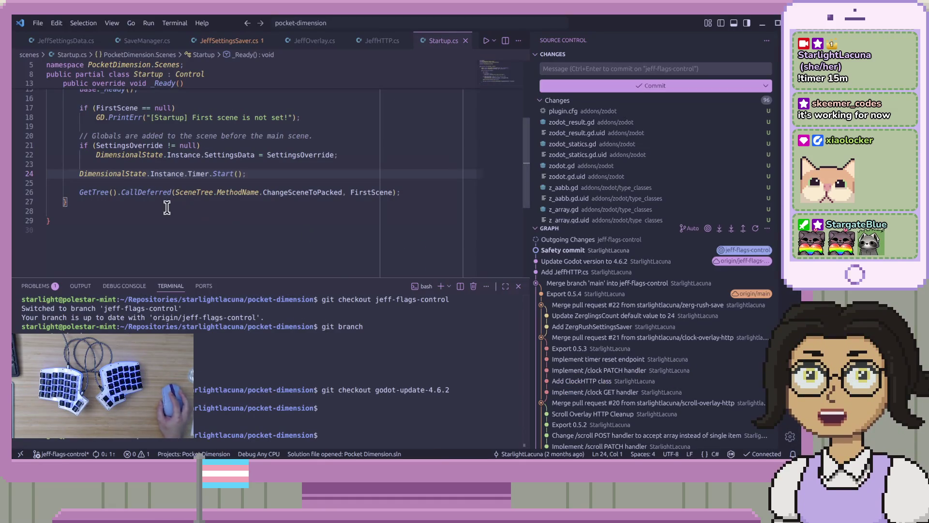
# Inspect the DimensionalState.Instance references in Startup's _Ready method.
pyautogui.click(92, 173)
pyautogui.click(157, 173)
pyautogui.click(214, 201)
pyautogui.scroll(3, 215, 201)
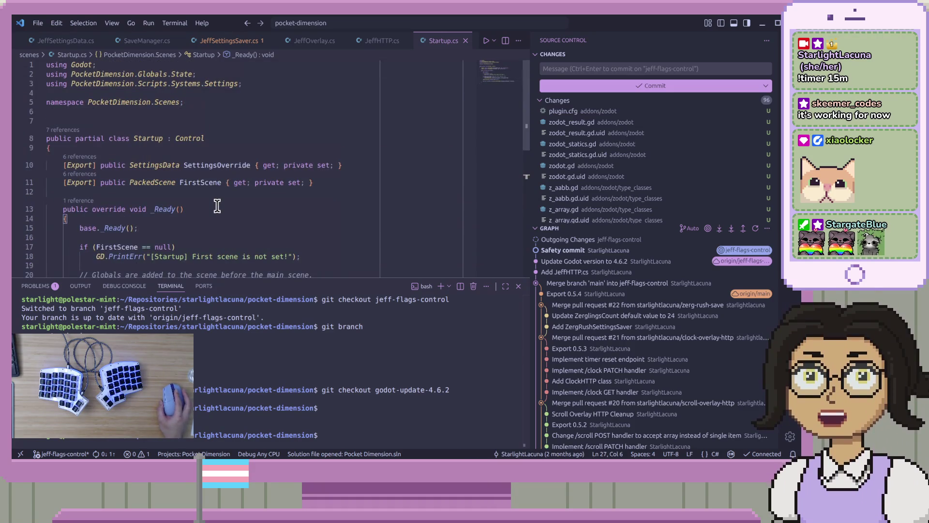
pyautogui.scroll(3, 214, 208)
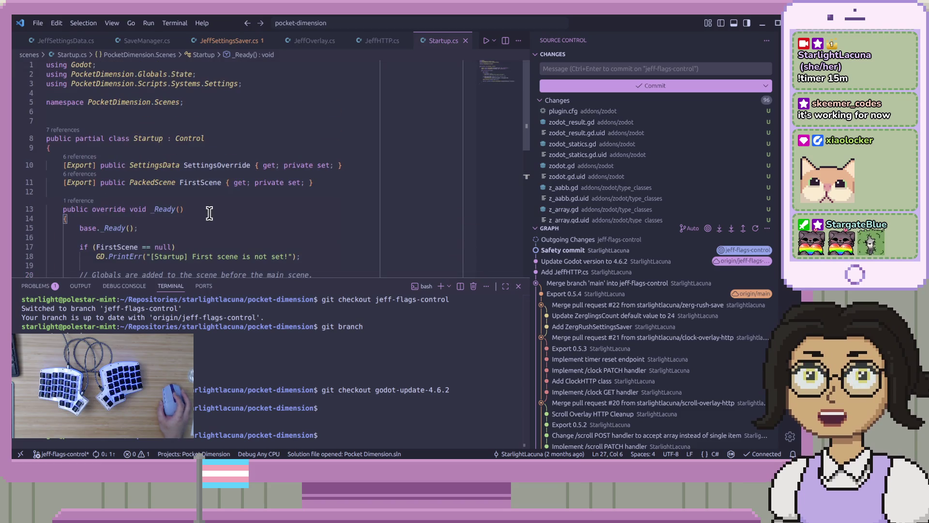
pyautogui.doubleClick(144, 140)
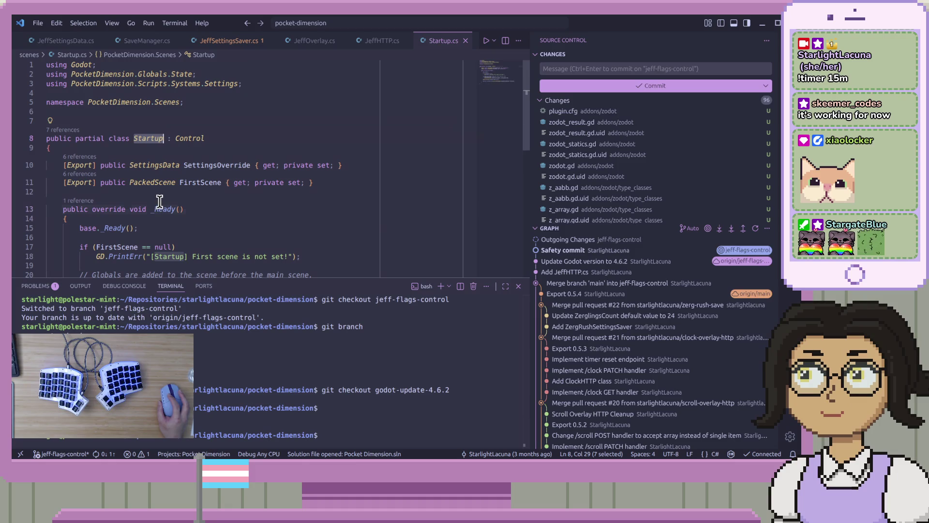
pyautogui.scroll(-3, 173, 232)
pyautogui.click(175, 223)
# Open DimensionalState.cs with methods folded, check its exception branch, then open JeffSettingsSaver.cs.
pyautogui.click(131, 214)
pyautogui.press('F12')
pyautogui.hotkey('ctrl', 'k')
pyautogui.hotkey('ctrl', '2')
pyautogui.scroll(-15, 195, 230)
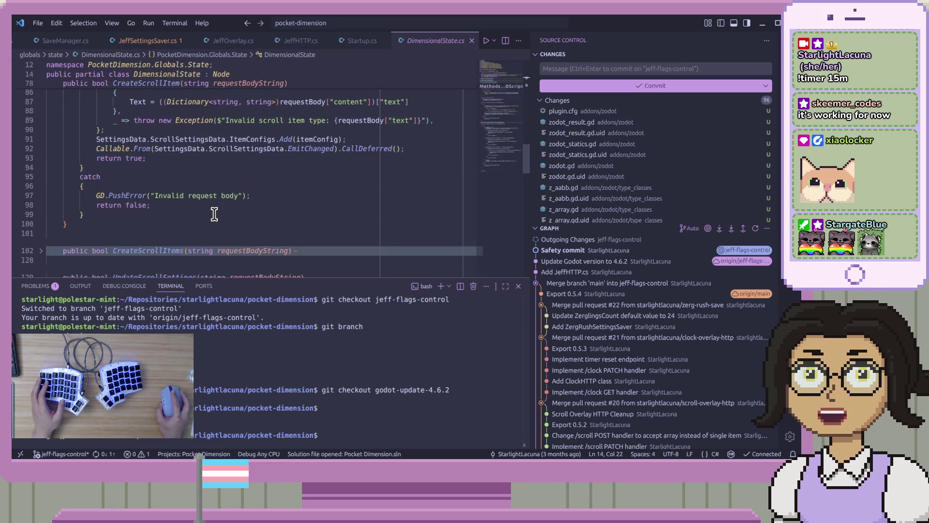
pyautogui.scroll(-20, 214, 214)
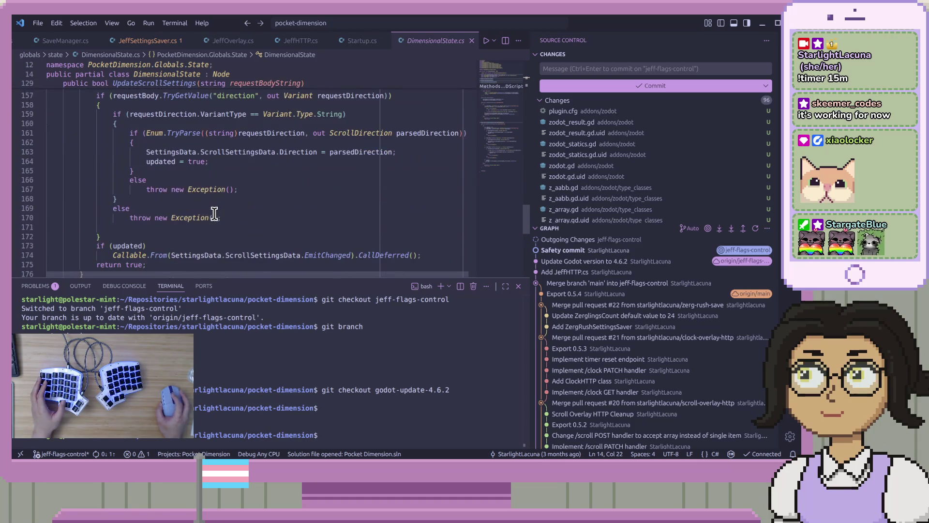
pyautogui.scroll(5, 214, 214)
pyautogui.click(214, 211)
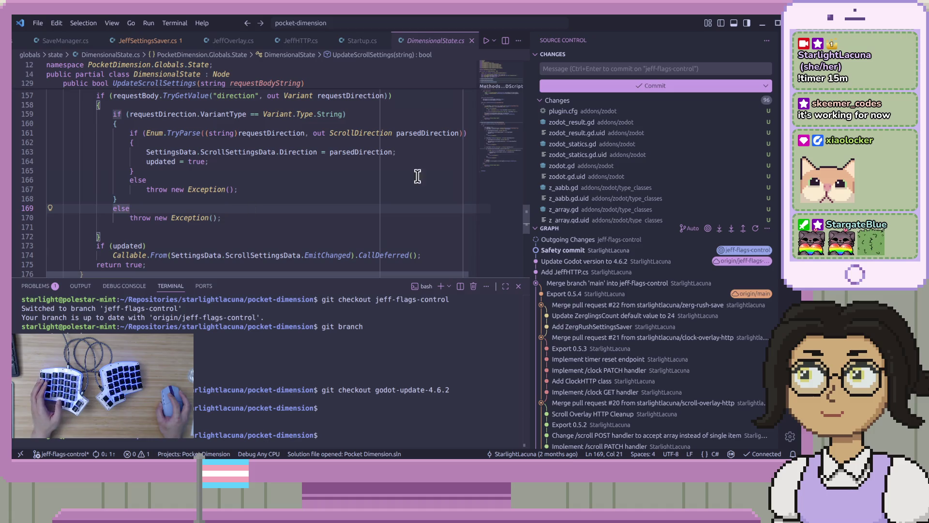
pyautogui.hotkey('ctrl', 'shift', 'e')
pyautogui.click(644, 257)
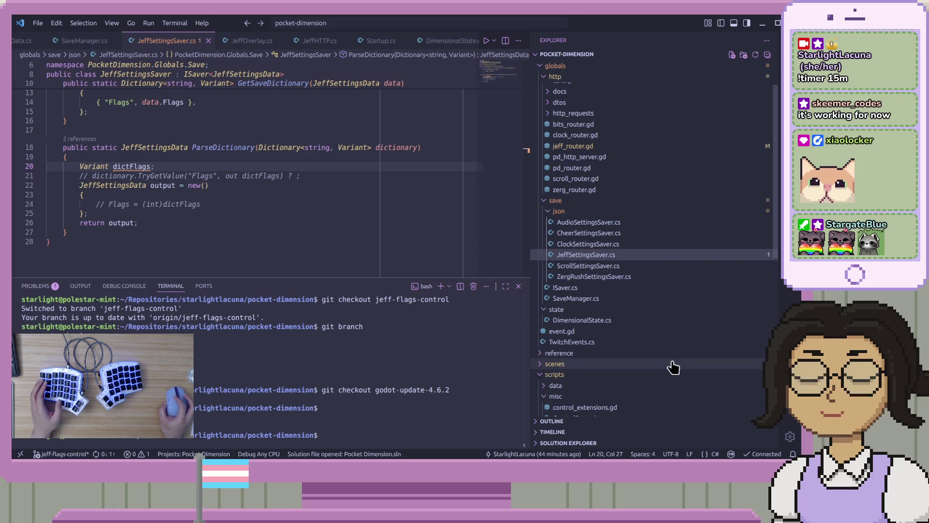
# Open jeff_router.gd and inspect its jeff_settings and action match lines.
pyautogui.scroll(-10, 673, 363)
pyautogui.scroll(12, 652, 329)
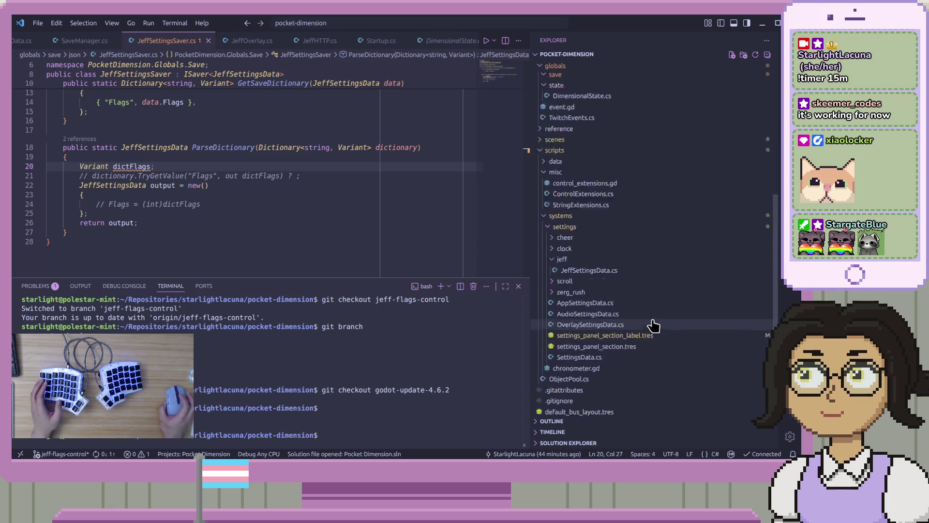
pyautogui.click(574, 121)
pyautogui.click(574, 123)
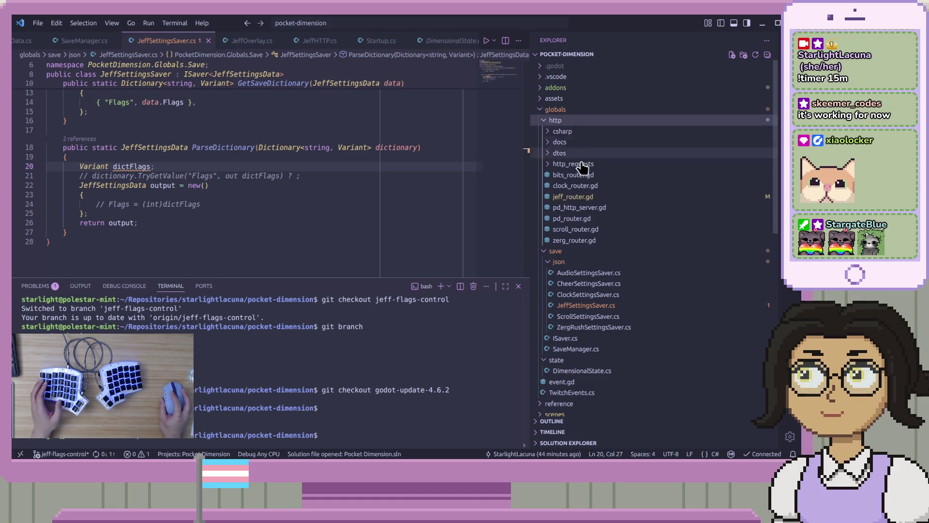
pyautogui.click(600, 199)
pyautogui.click(341, 224)
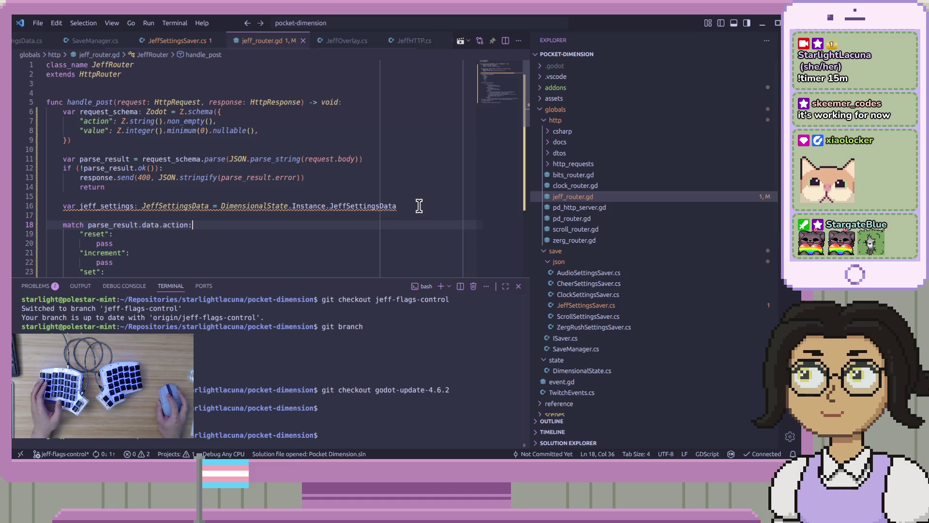
pyautogui.click(419, 206)
pyautogui.moveTo(365, 203)
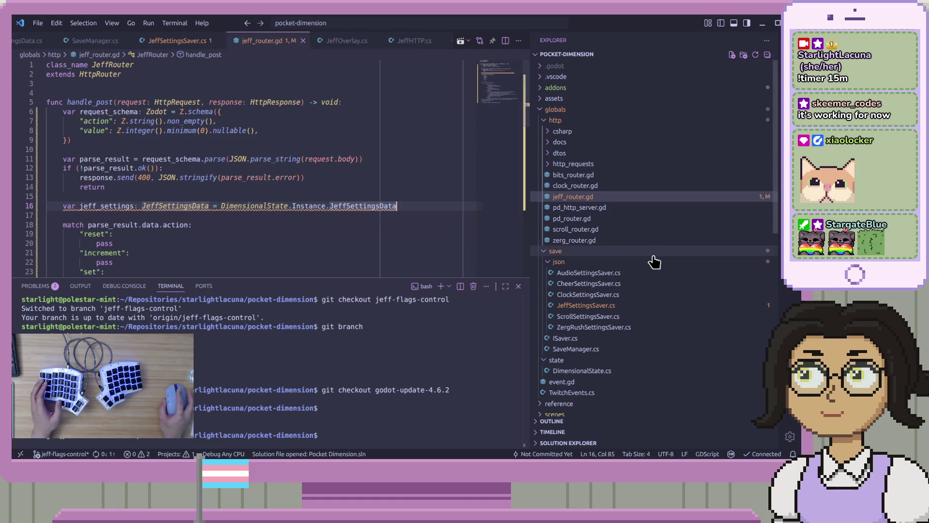
pyautogui.scroll(-5, 653, 261)
# Review the ParseDictionary output block in JeffSettingsSaver.cs, then switch to the Godot editor.
pyautogui.click(615, 185)
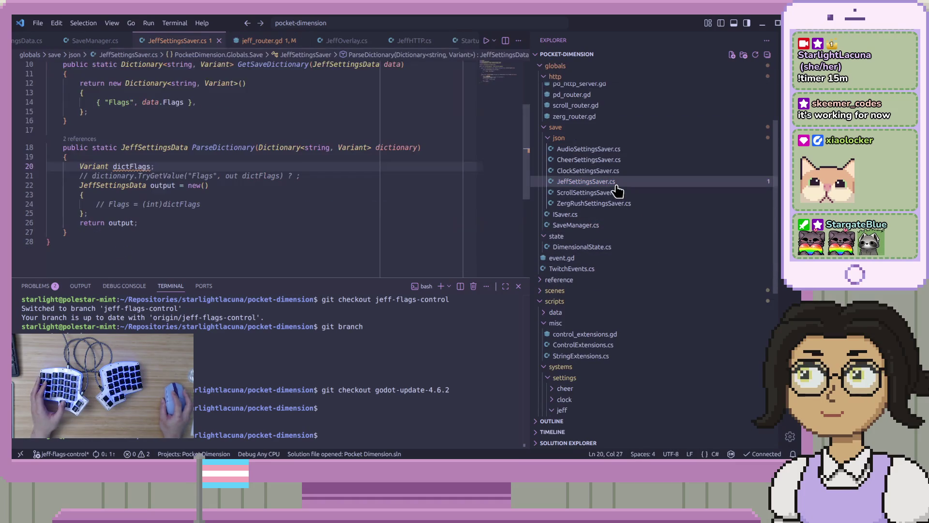
pyautogui.scroll(-8, 673, 318)
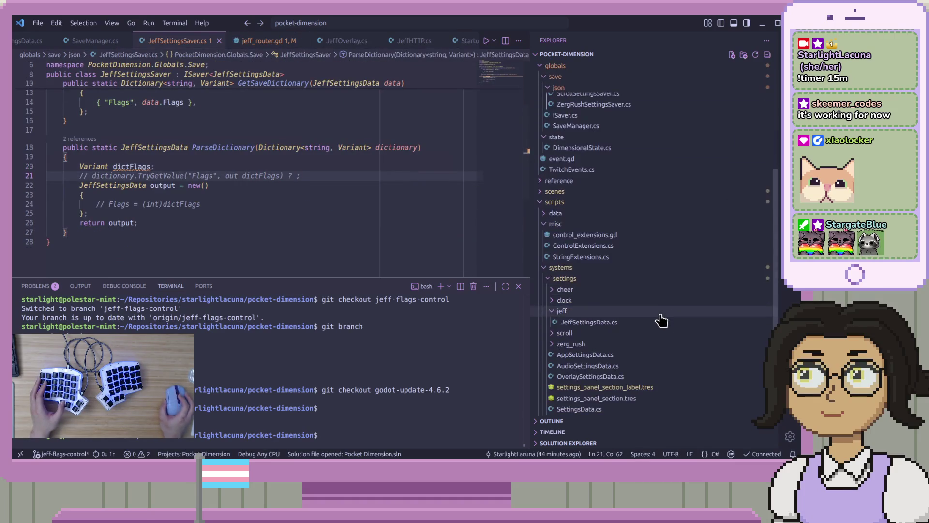
pyautogui.click(305, 196)
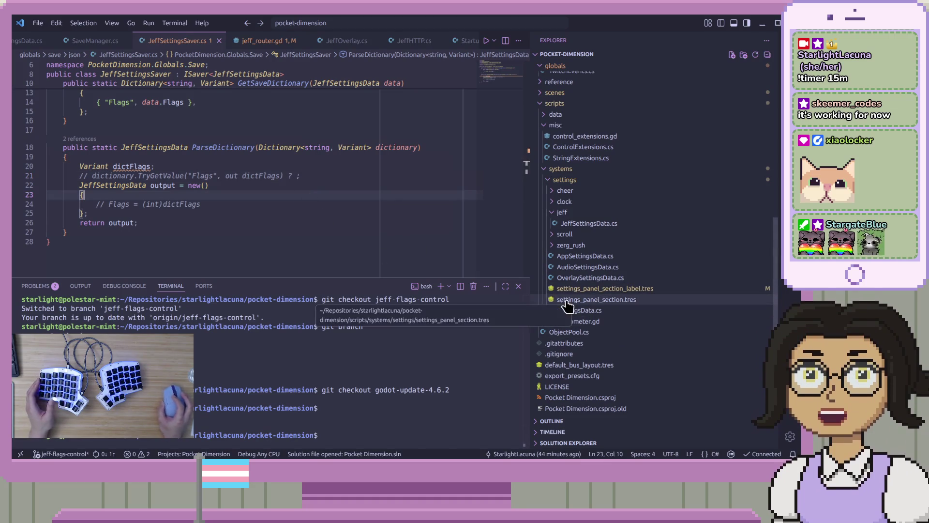
pyautogui.scroll(5, 605, 229)
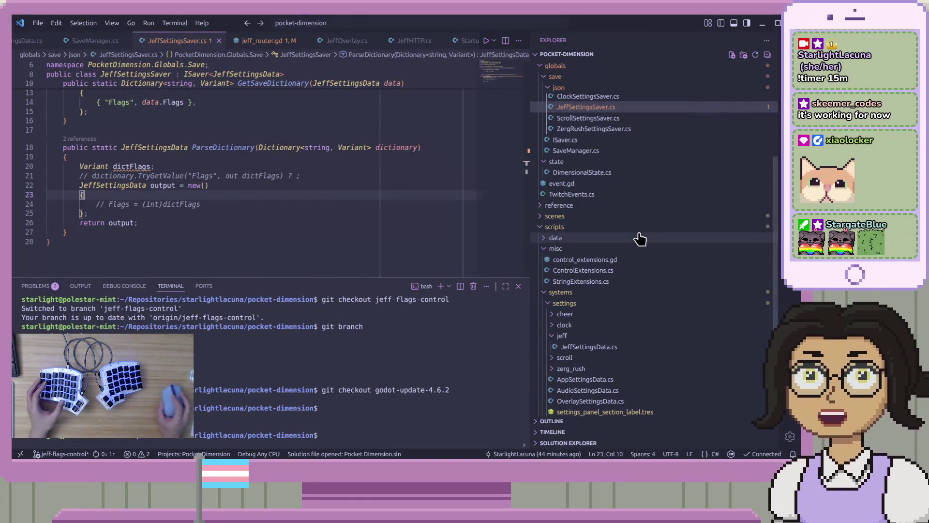
pyautogui.hotkey('alt', 'Tab')
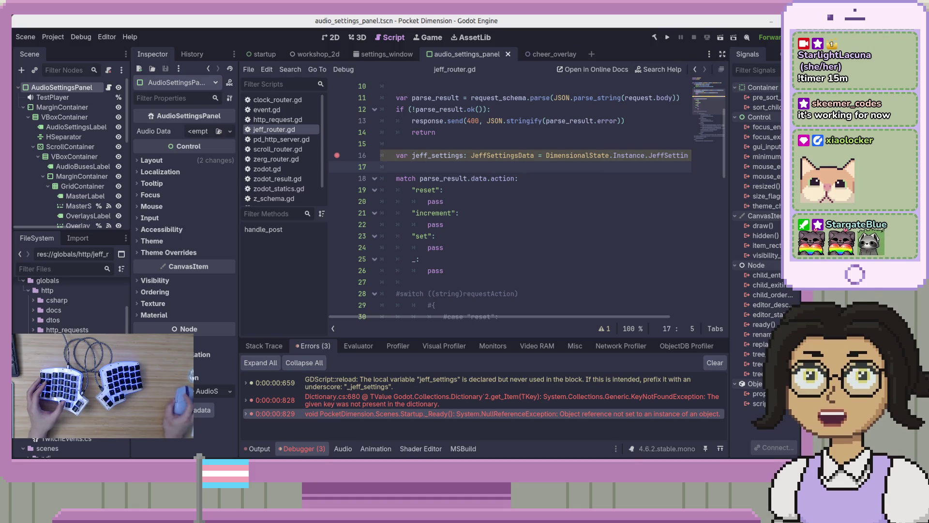
# Launch a Pocket Dimension debug run from VS Code and move the game window aside.
pyautogui.hotkey('alt', 'Tab')
pyautogui.hotkey('ctrl', 'shift', 'd')
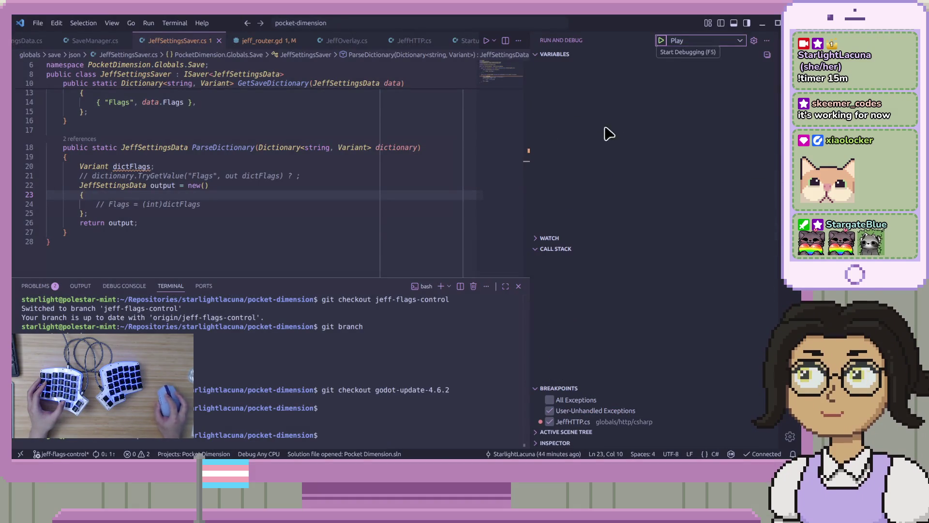
pyautogui.click(661, 41)
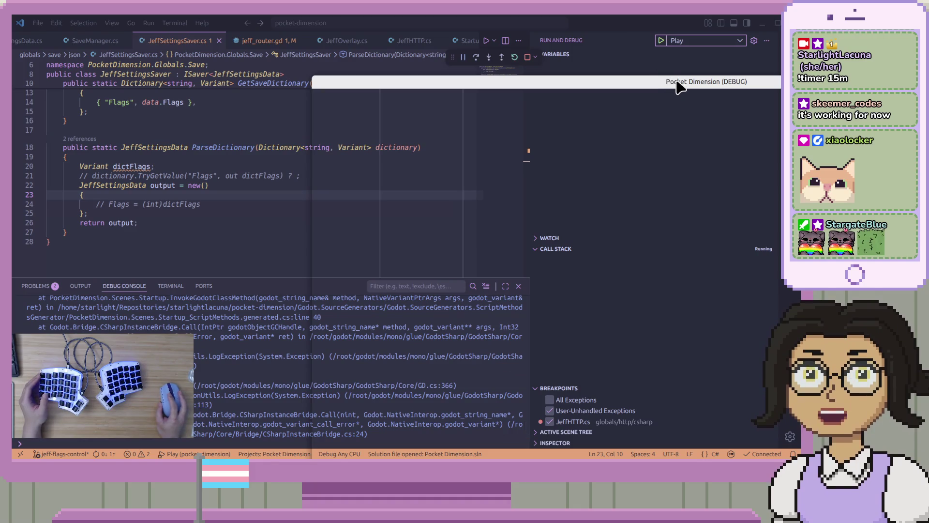
pyautogui.moveTo(676, 81); pyautogui.dragTo(887, 68)
pyautogui.moveTo(726, 70)
pyautogui.mouseDown()
pyautogui.moveTo(840, 31)
pyautogui.moveTo(768, 21)
pyautogui.moveTo(813, 21)
pyautogui.mouseUp()
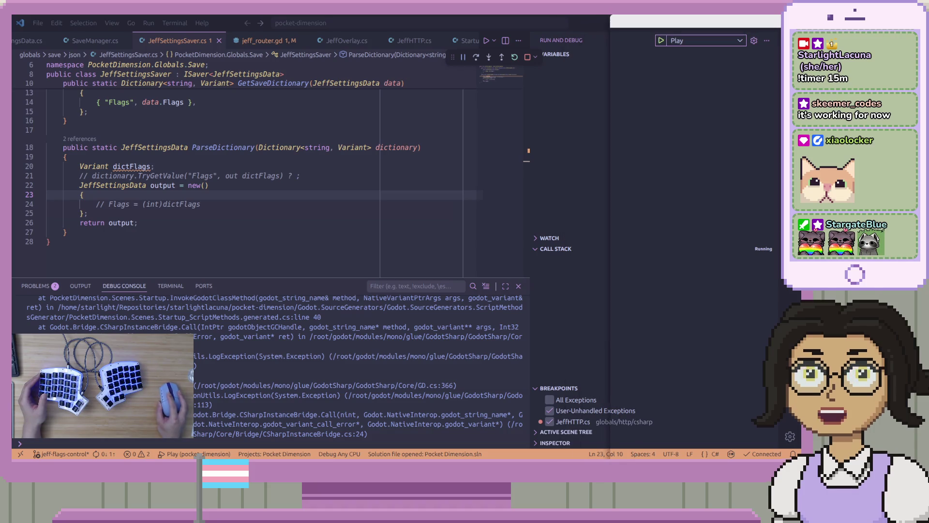
pyautogui.click(326, 384)
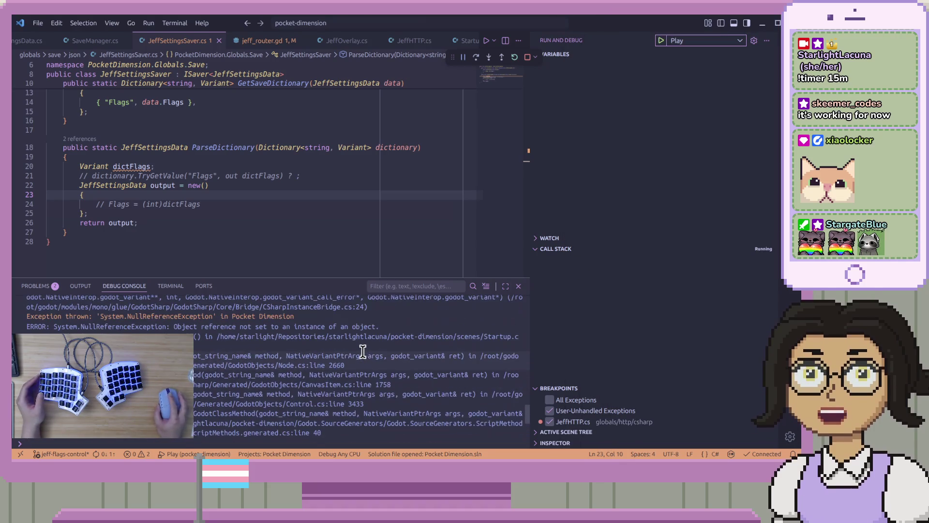
# Read the KeyNotFoundException in the debug console and check the dictFlags declaration.
pyautogui.scroll(2, 363, 357)
pyautogui.scroll(10, 355, 357)
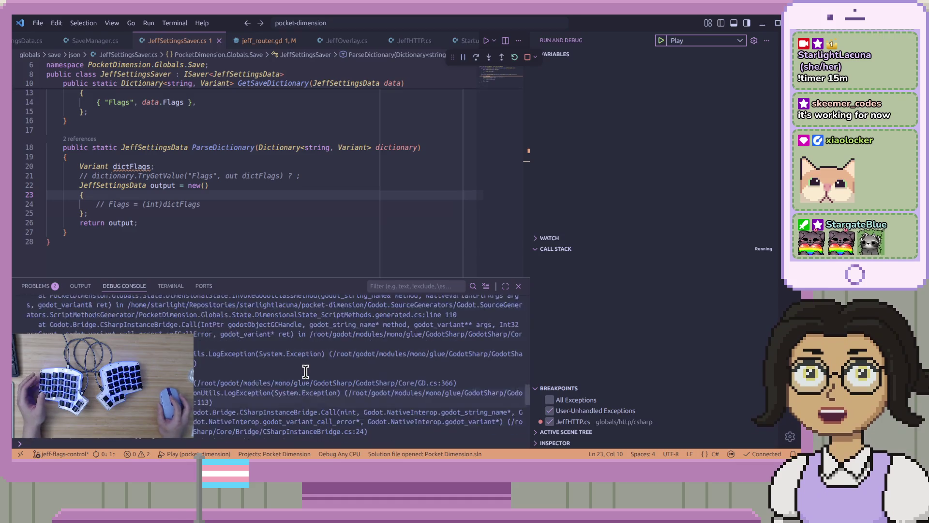
pyautogui.scroll(5, 316, 382)
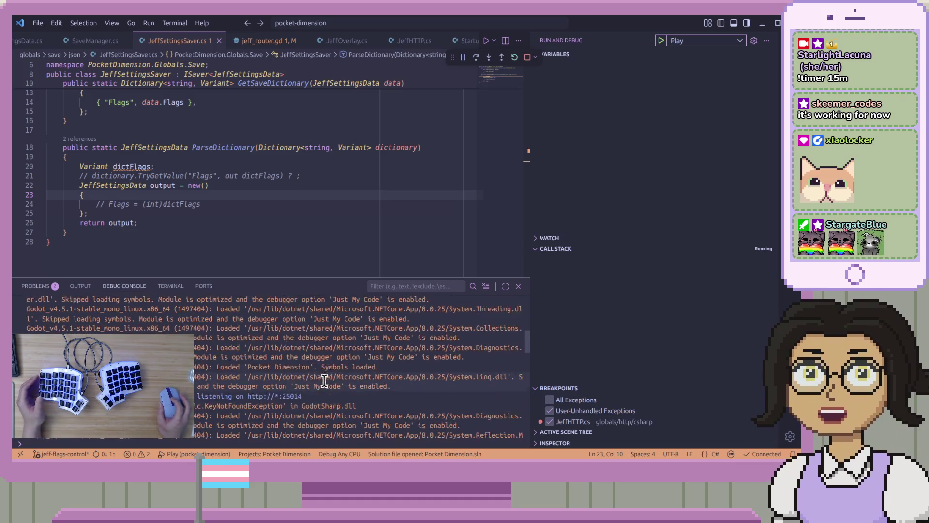
pyautogui.scroll(10, 366, 395)
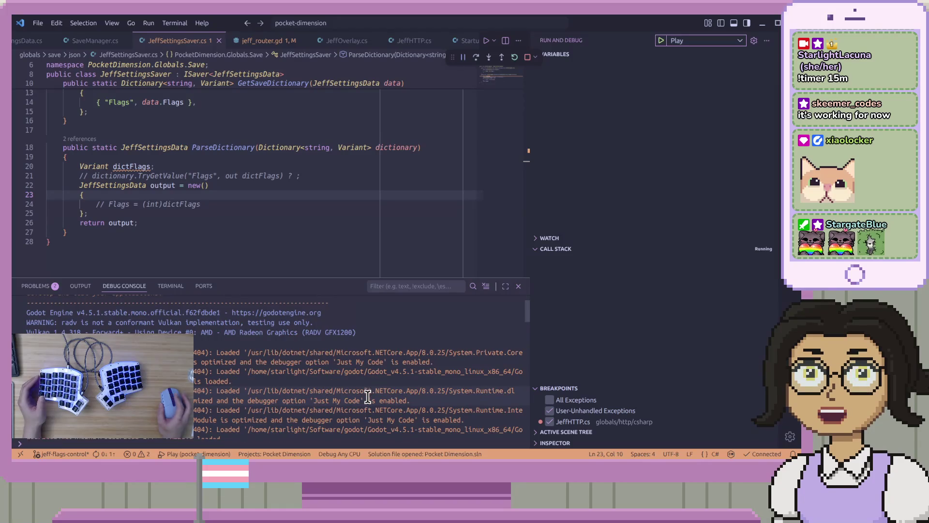
pyautogui.scroll(-5, 365, 405)
pyautogui.scroll(-5, 365, 404)
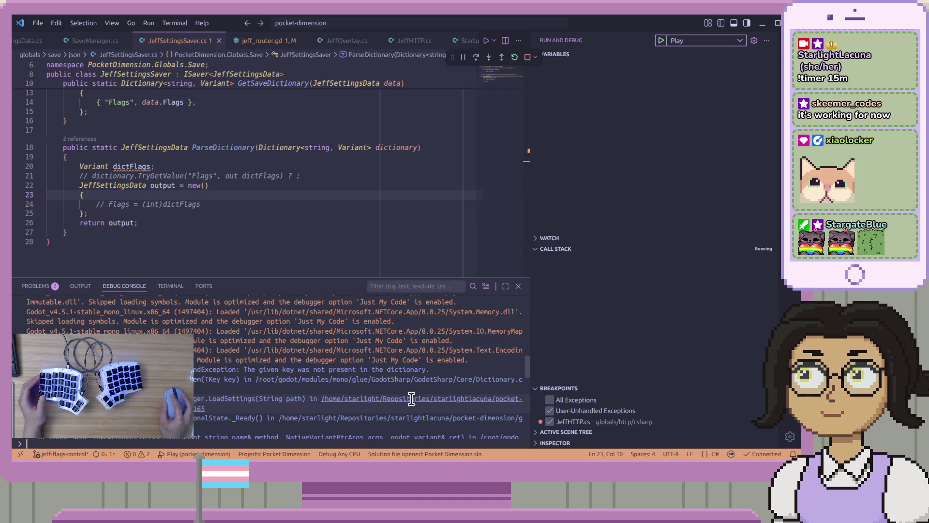
pyautogui.scroll(-1, 395, 421)
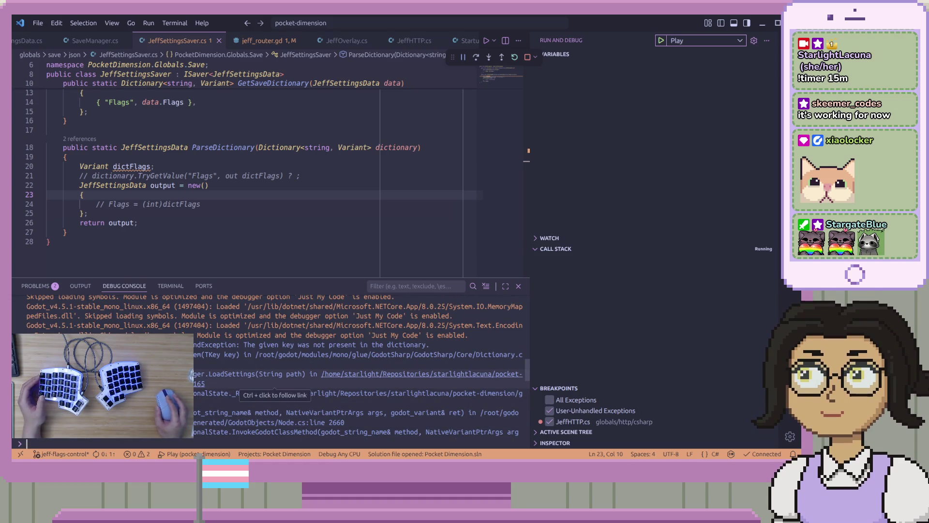
pyautogui.click(352, 161)
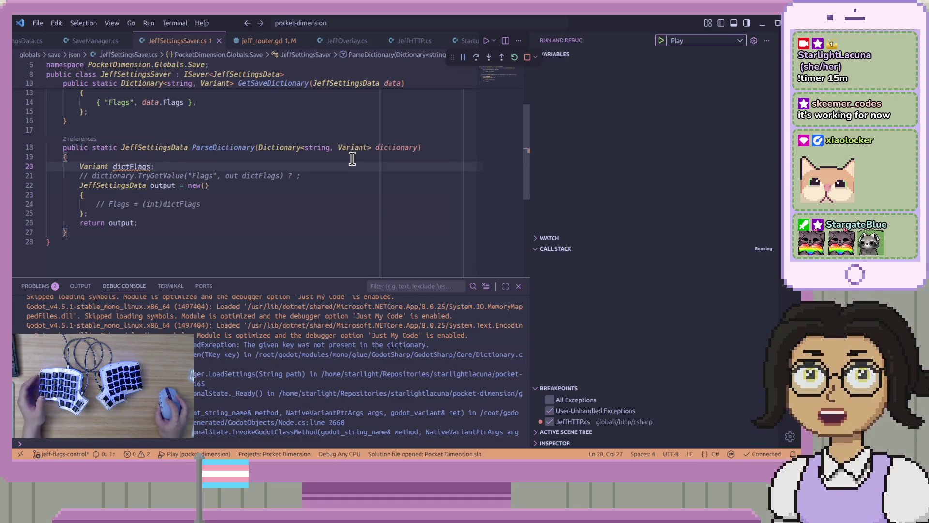
# Stop debugging and view SaveManager.cs at the LoadSettings JEFF_OVERLAY line.
pyautogui.click(527, 58)
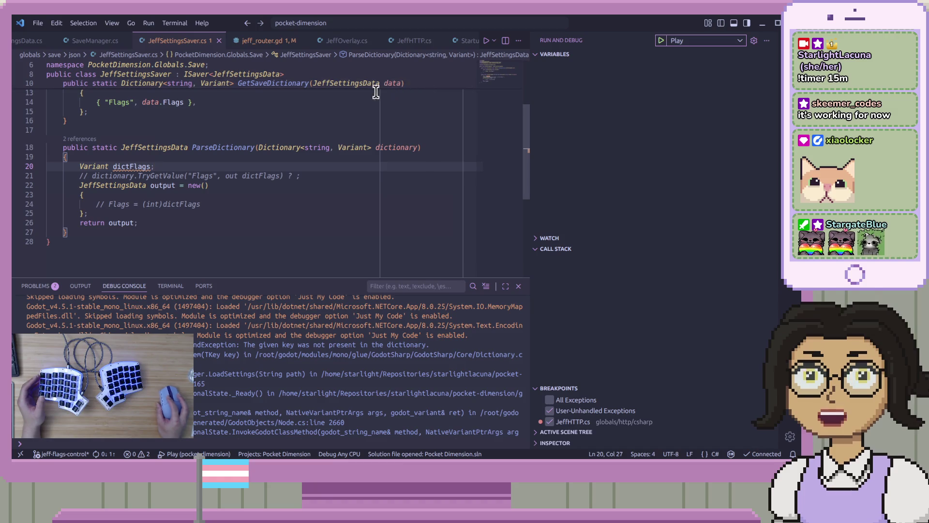
pyautogui.click(84, 40)
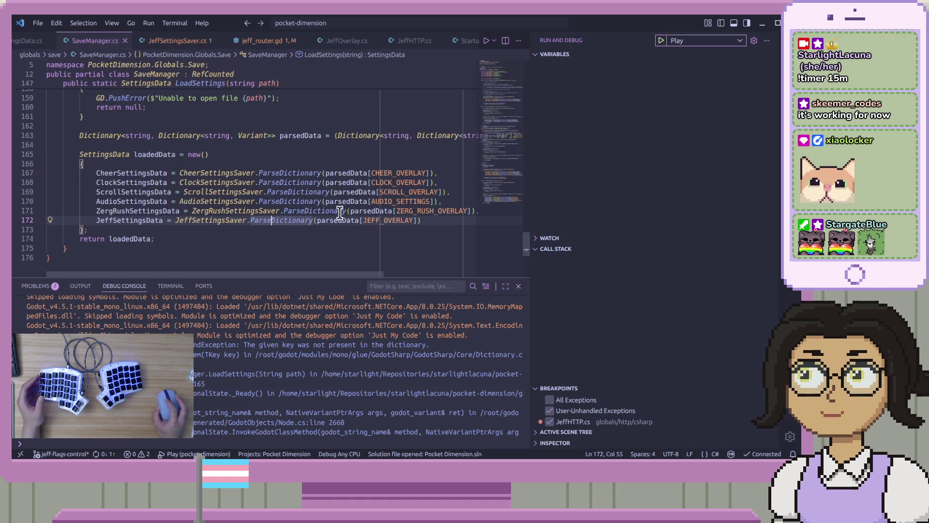
pyautogui.click(442, 222)
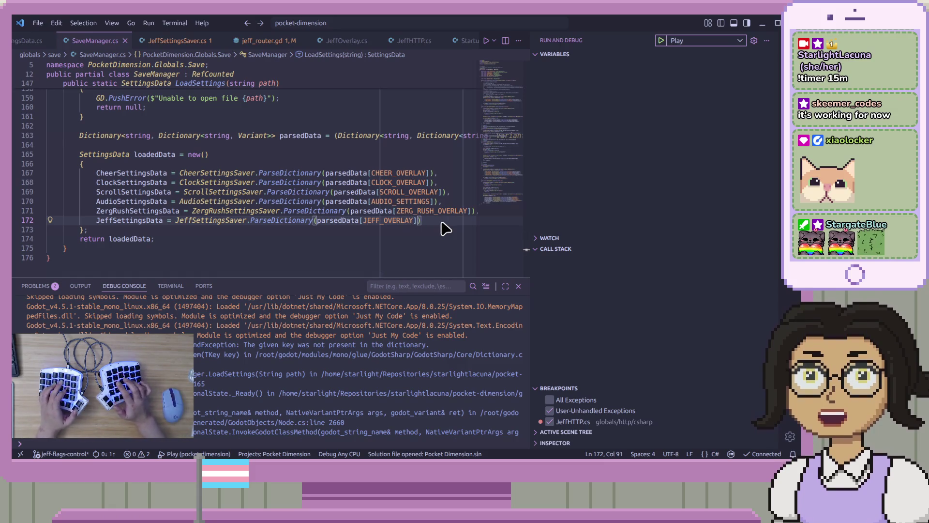
# Open the game's auto.pdsave save file in VS Code via Nemo, then close Nemo.
pyautogui.press('super+e')
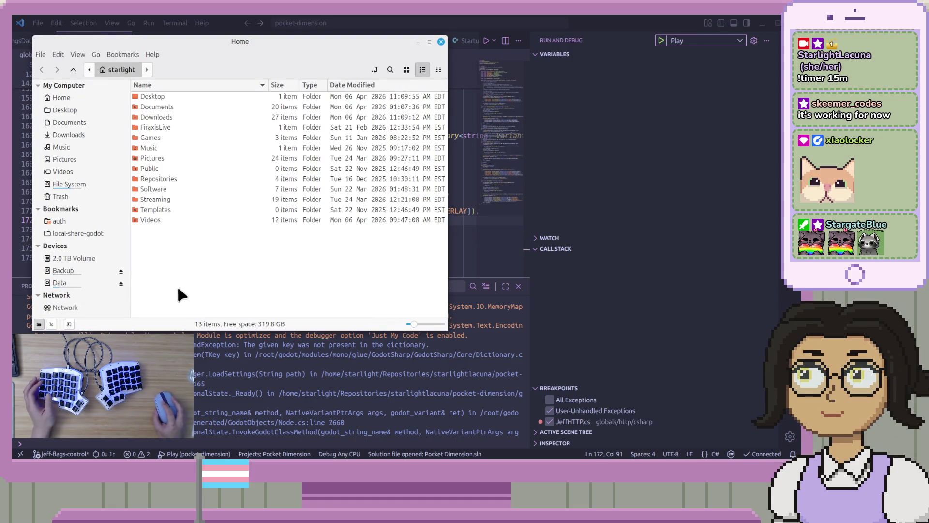
pyautogui.hotkey('ctrl', 'w')
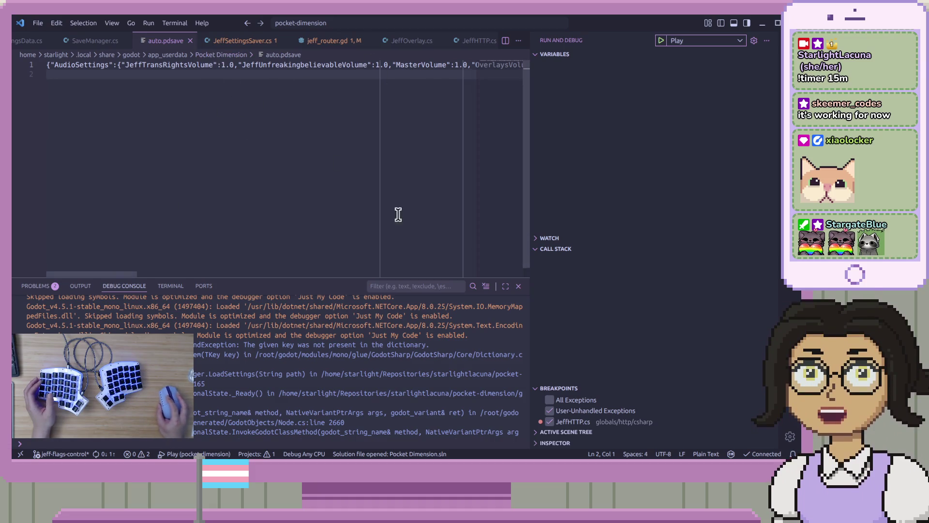
# Set auto.pdsave's language mode to JSON.
pyautogui.click(713, 455)
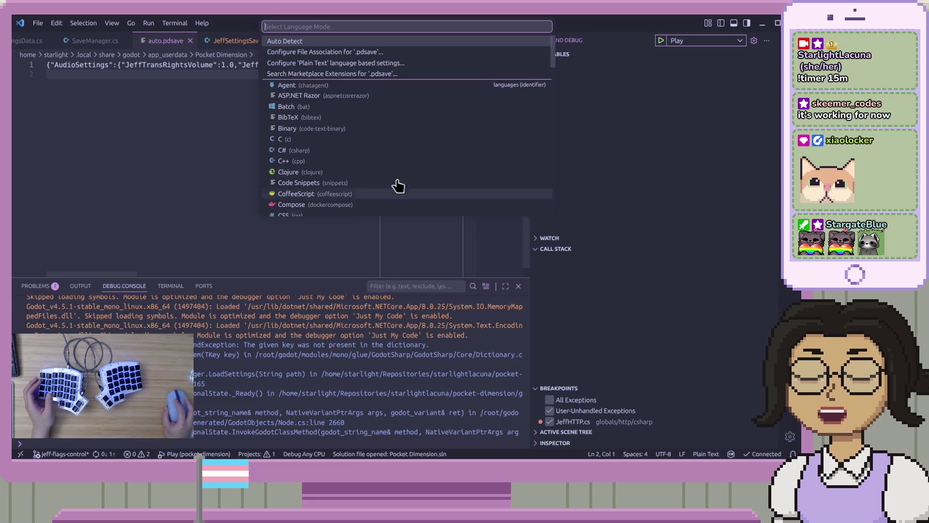
pyautogui.write('json')
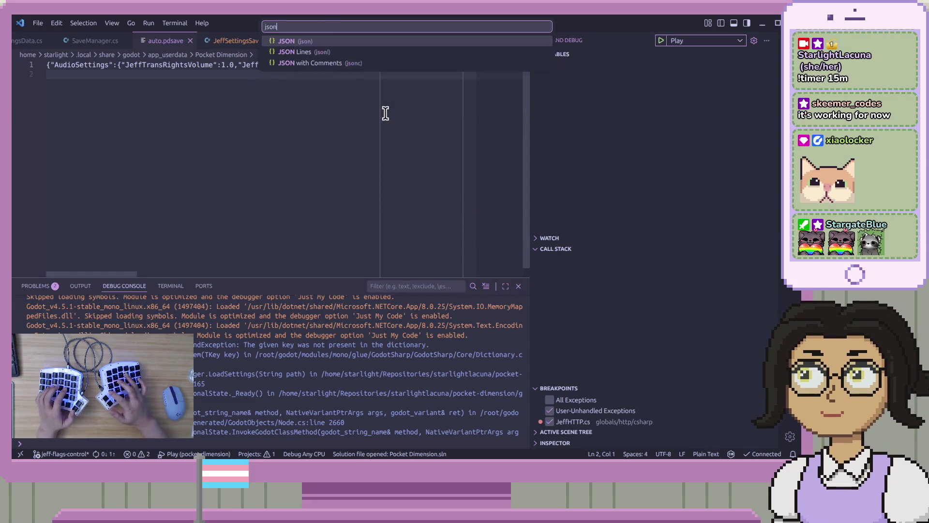
pyautogui.click(352, 43)
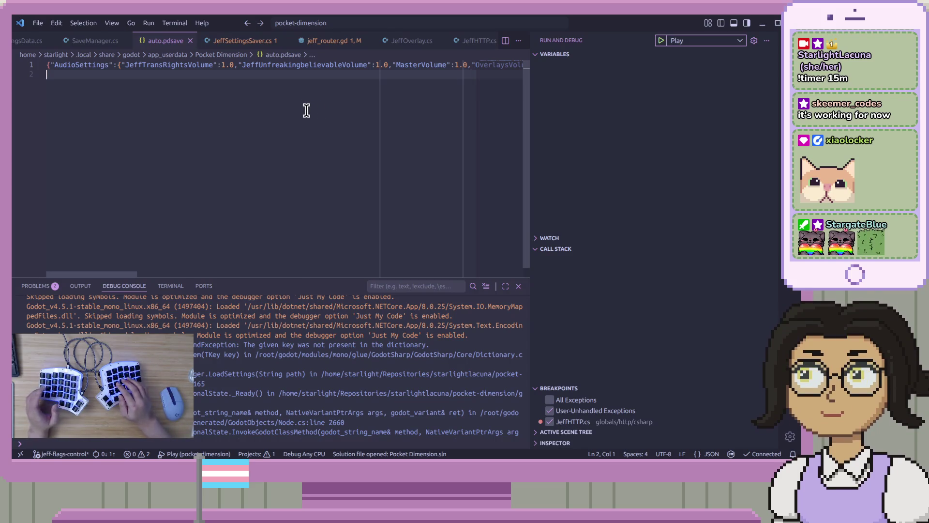
# Format auto.pdsave into indented JSON and add a new line after the ZergRushOverlay block.
pyautogui.hotkey('ctrl', 'shift', 'p')
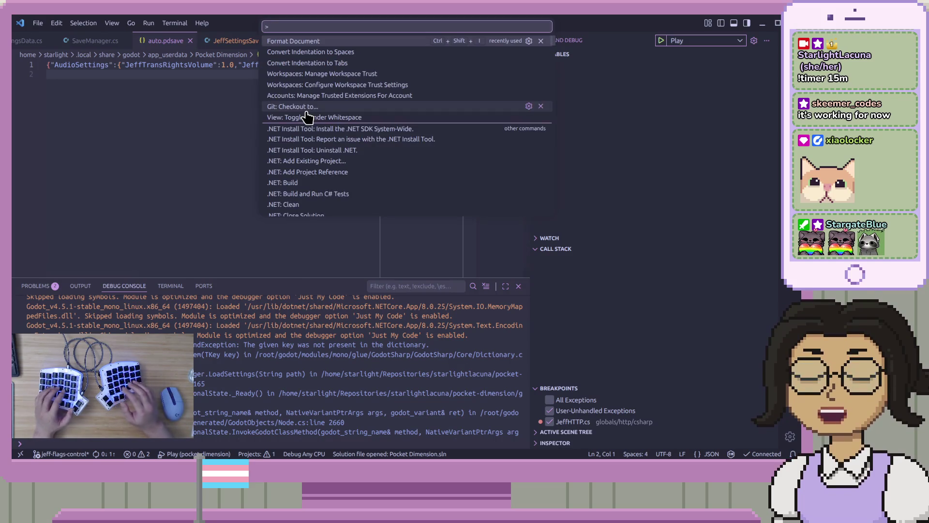
pyautogui.press('Return')
pyautogui.scroll(7, 175, 169)
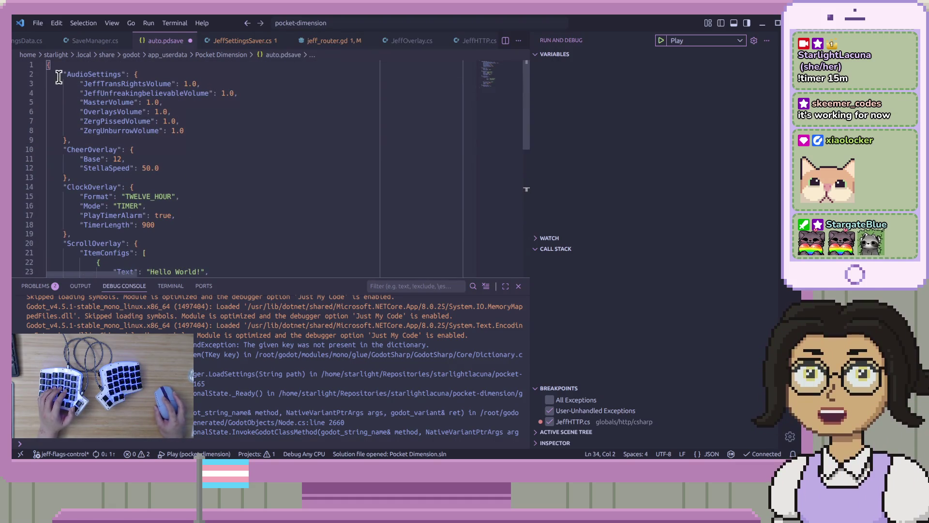
pyautogui.scroll(-7, 106, 200)
pyautogui.click(82, 145)
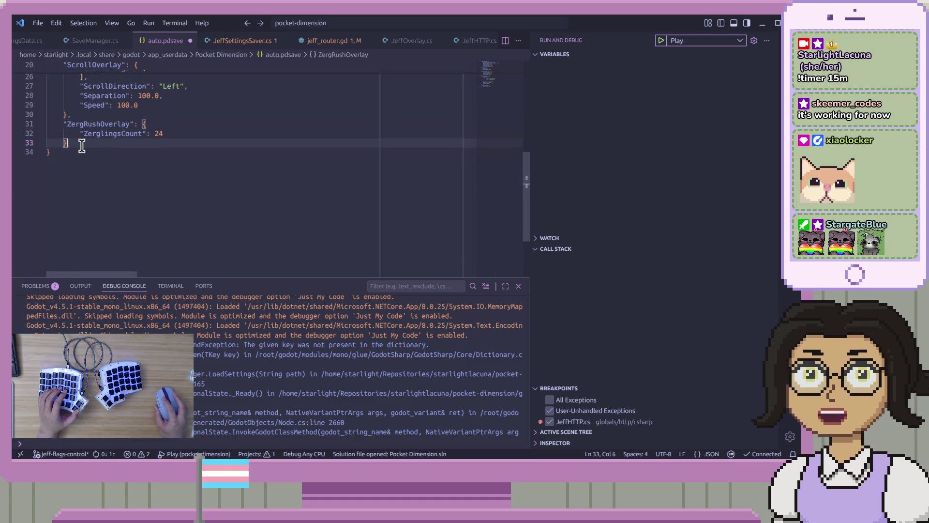
pyautogui.press('Return')
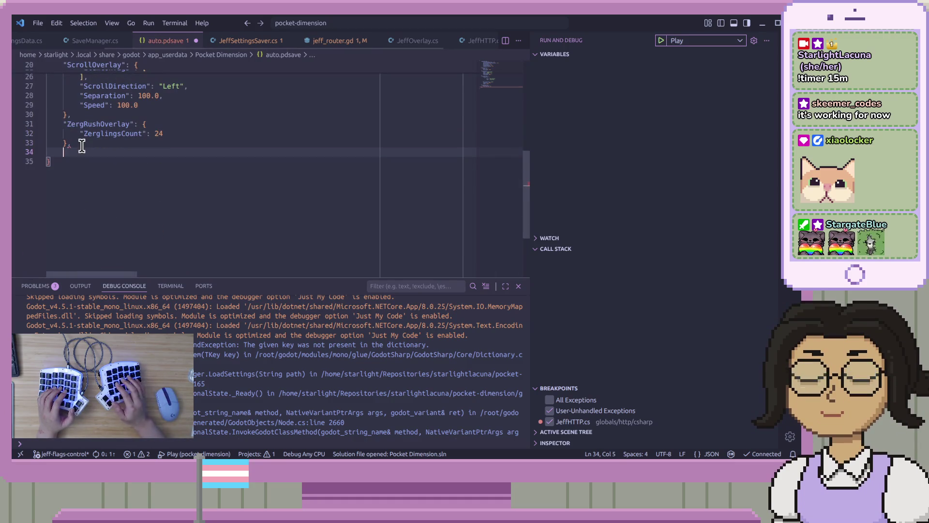
# Add a JeffOverlay block containing "Flags": 0 to auto.pdsave and save it.
pyautogui.write('"JeffOverlay": {')
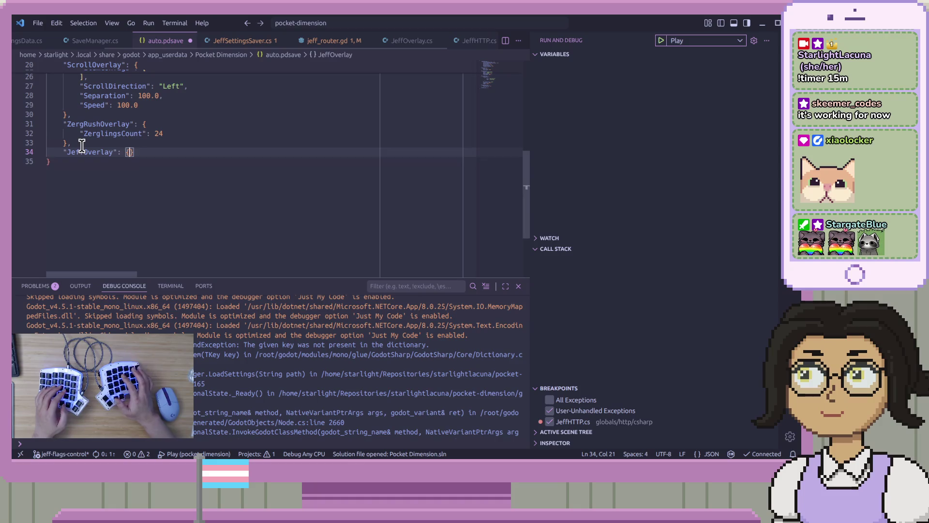
pyautogui.press('Return')
pyautogui.write('"')
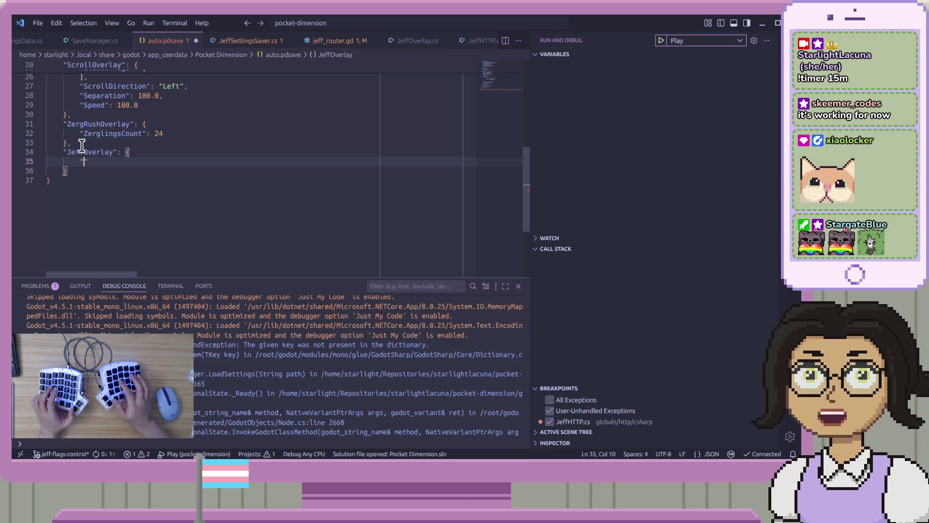
pyautogui.write('Flags')
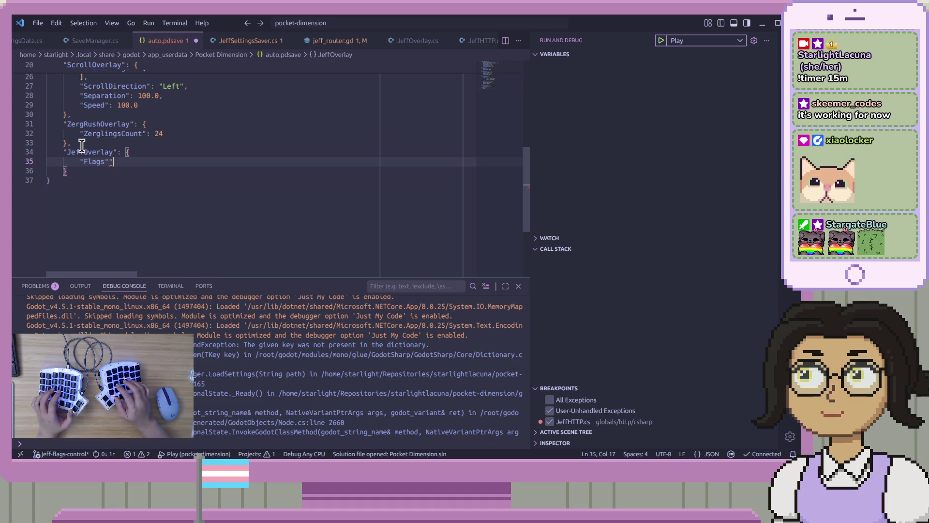
pyautogui.write('0')
pyautogui.hotkey('ctrl', 's')
pyautogui.click(216, 114)
pyautogui.click(237, 191)
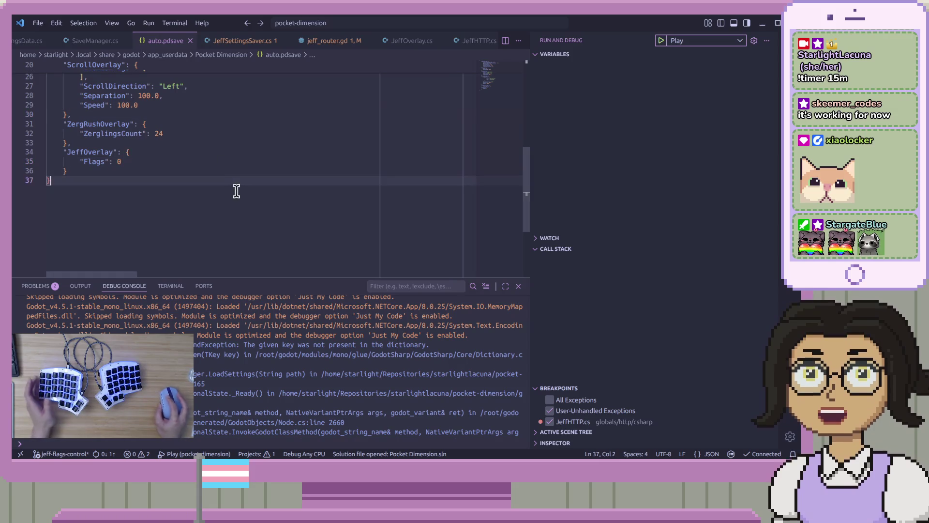
pyautogui.click(234, 153)
pyautogui.scroll(10, 237, 155)
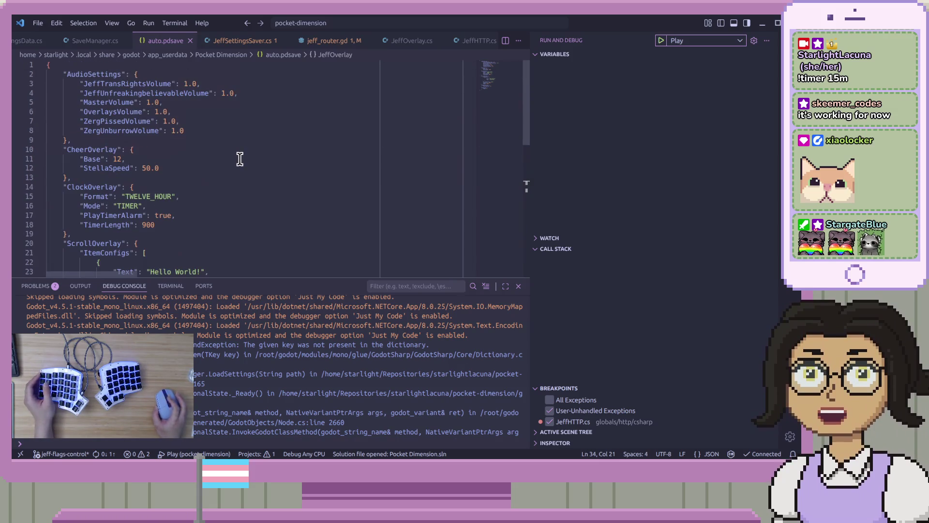
# Close auto.pdsave and rebuild and launch the game with the Play debug configuration.
pyautogui.click(190, 40)
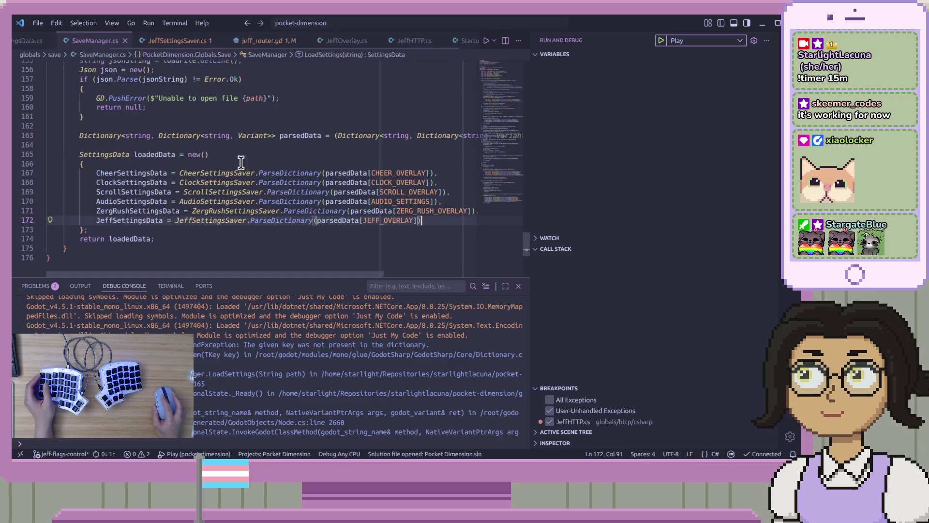
pyautogui.click(271, 258)
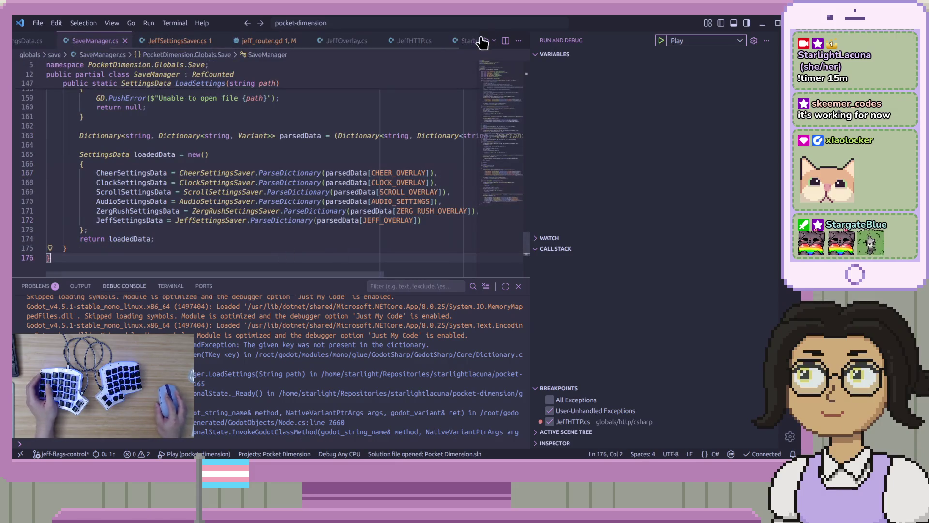
pyautogui.press('F5')
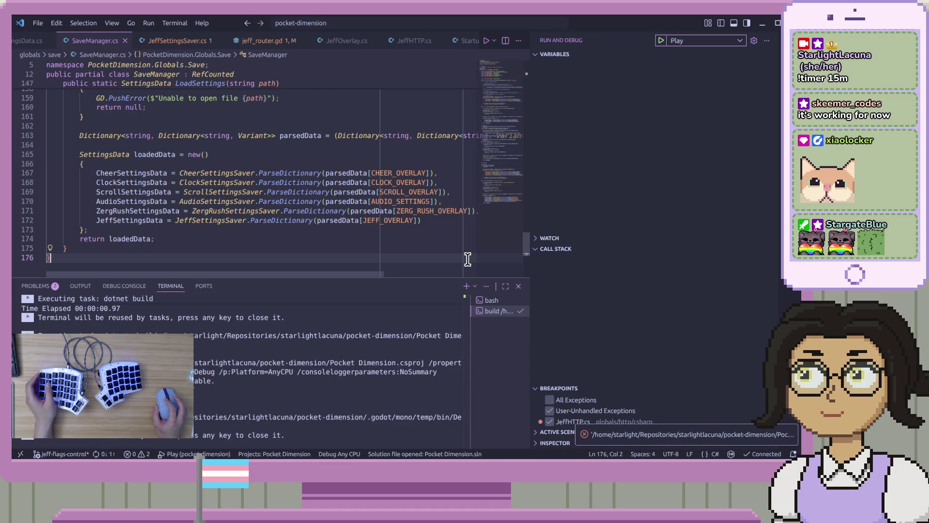
pyautogui.click(670, 42)
pyautogui.click(661, 41)
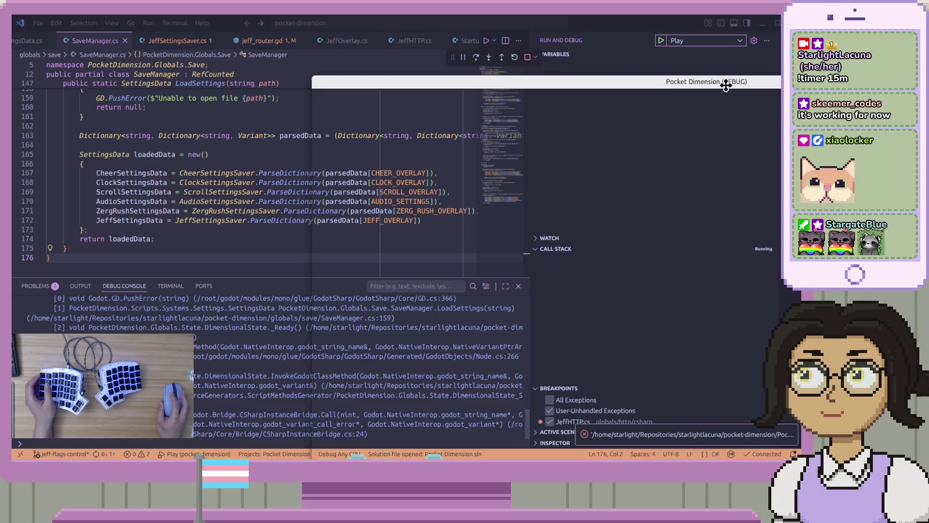
# Confirm the Jeff Overlay settings show Number 0, then close the game window.
pyautogui.moveTo(726, 81); pyautogui.dragTo(560, 18)
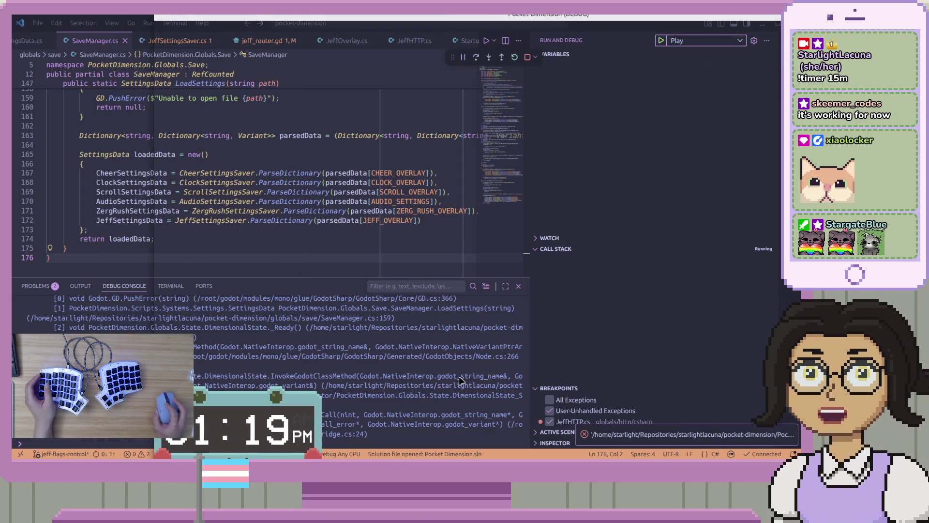
pyautogui.click(540, 176)
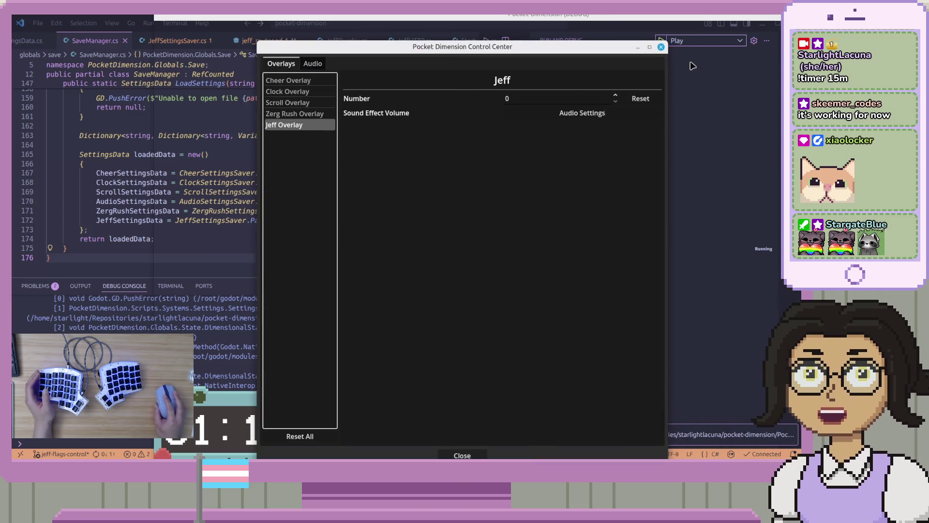
pyautogui.click(720, 235)
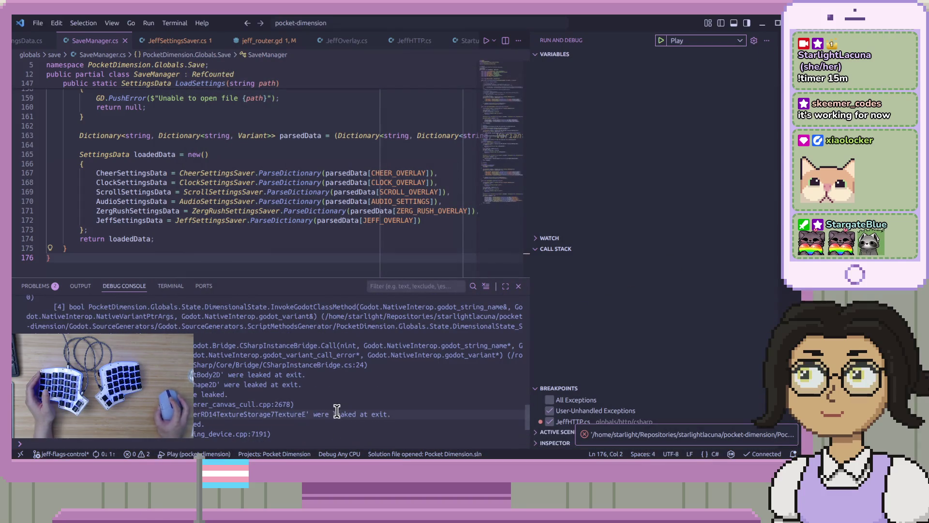
# Start a new debug session and review the Debug Console output.
pyautogui.press('F5')
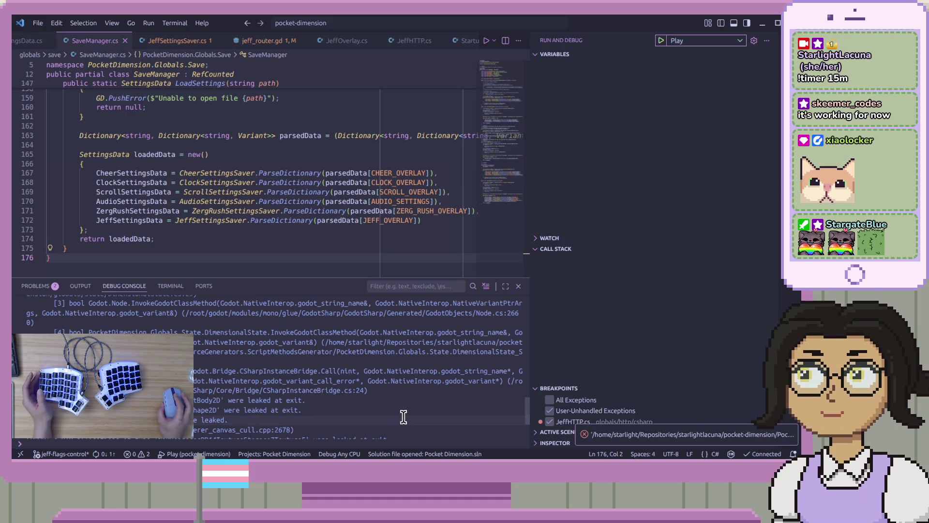
pyautogui.scroll(-1, 406, 413)
pyautogui.scroll(4, 407, 413)
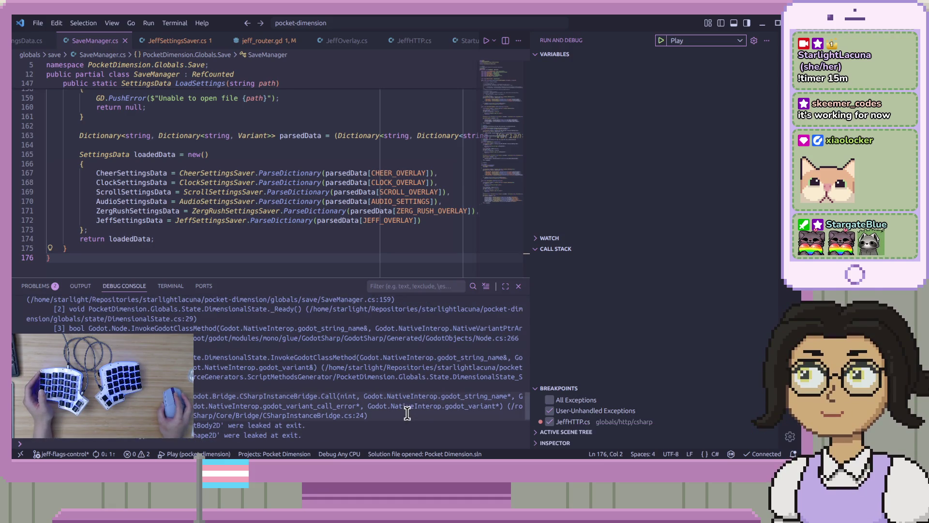
pyautogui.scroll(1, 111, 320)
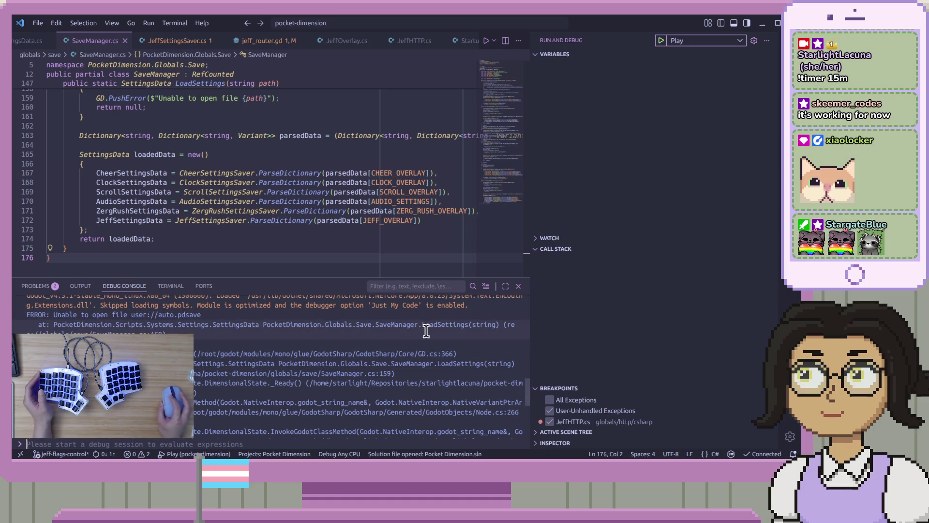
# Add a breakpoint on the FileAccess.Open line (line 149) in LoadSettings of SaveManager.cs.
pyautogui.moveTo(209, 155); pyautogui.dragTo(46, 144)
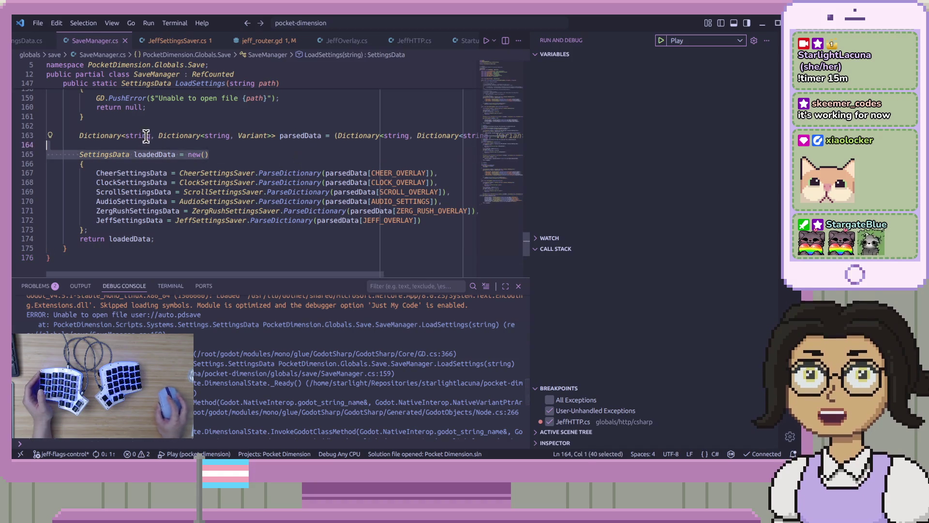
pyautogui.scroll(3, 185, 210)
pyautogui.scroll(1, 186, 210)
pyautogui.click(63, 108)
pyautogui.press('F9')
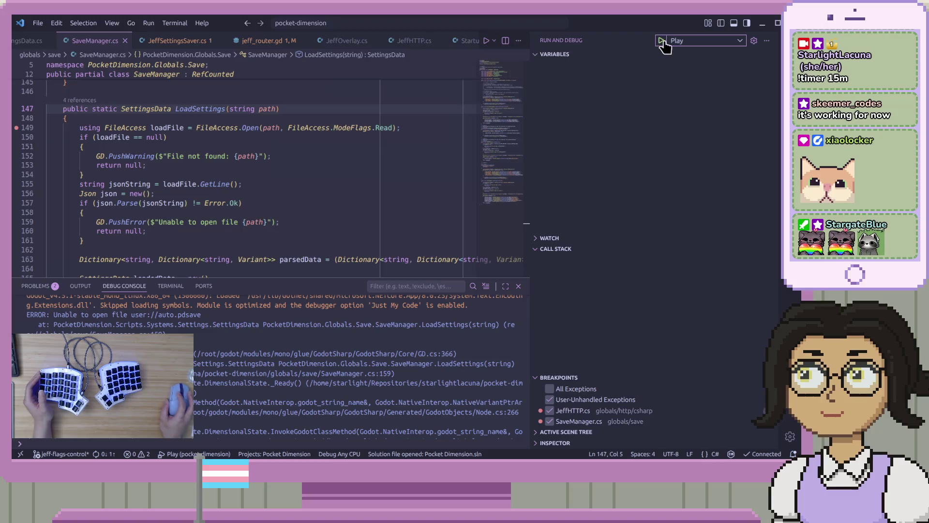
# Relaunch Play and step through LoadSettings from the file opening until the KeyNotFoundException.
pyautogui.click(661, 41)
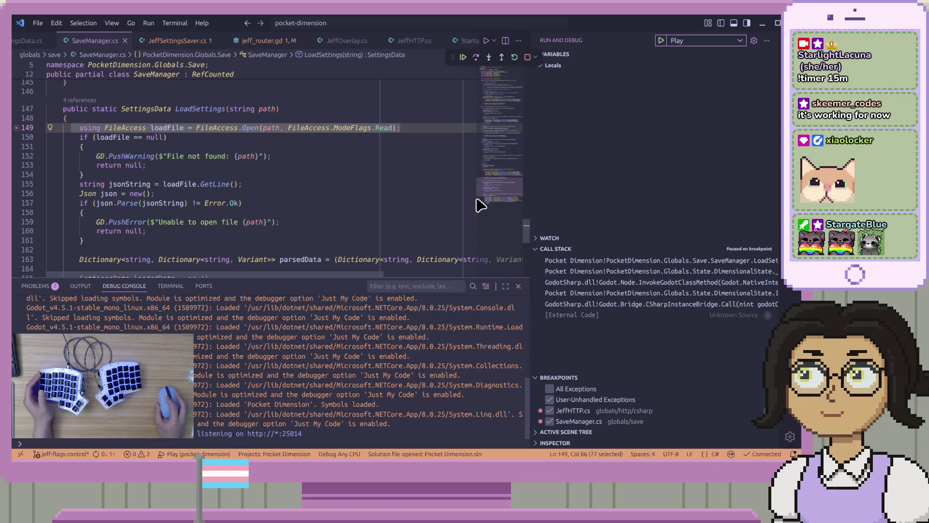
pyautogui.click(489, 57)
pyautogui.click(502, 58)
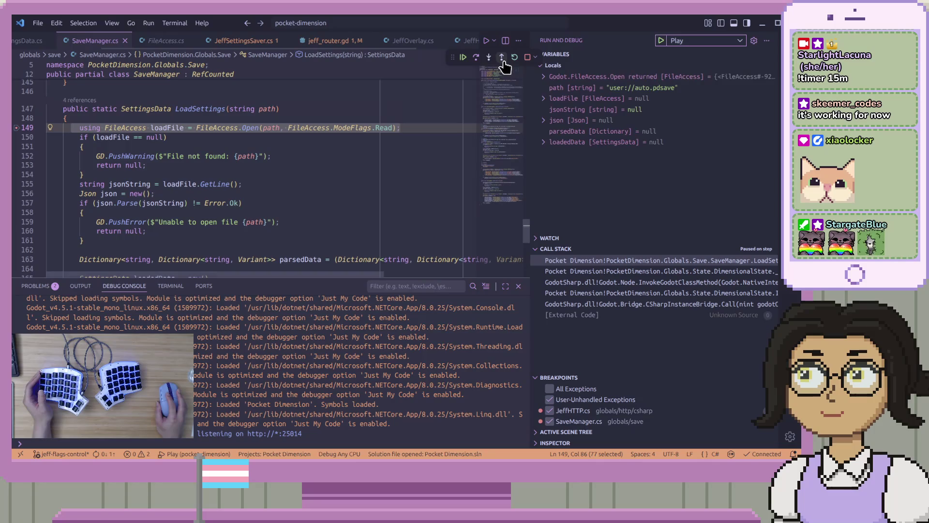
pyautogui.click(477, 57)
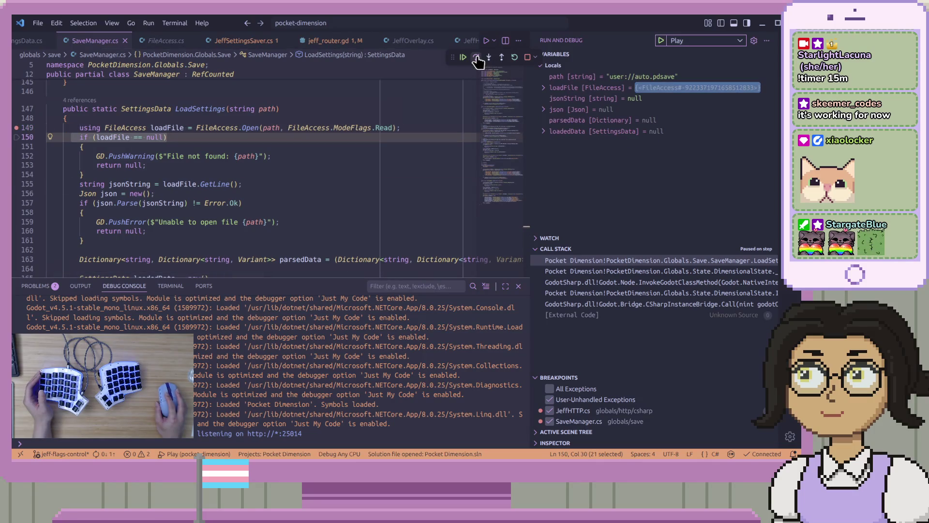
pyautogui.click(477, 57)
pyautogui.click(477, 57)
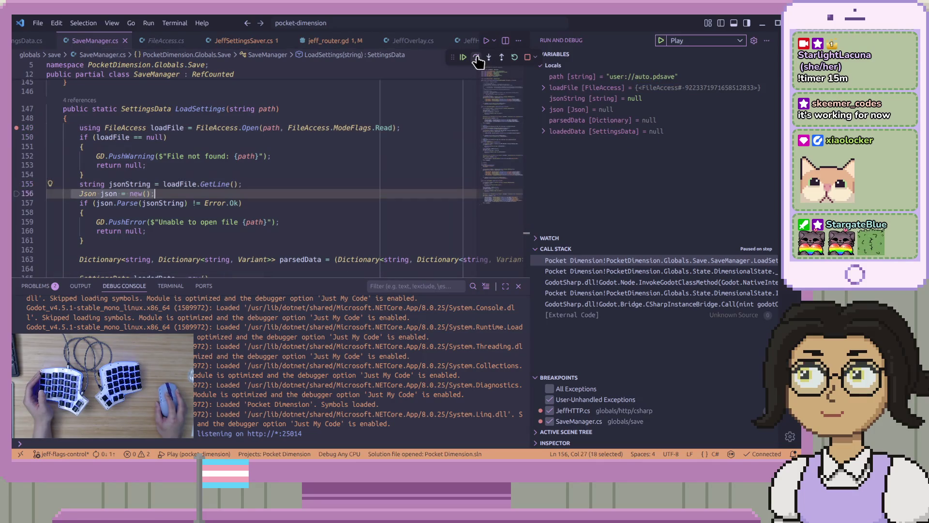
pyautogui.click(477, 57)
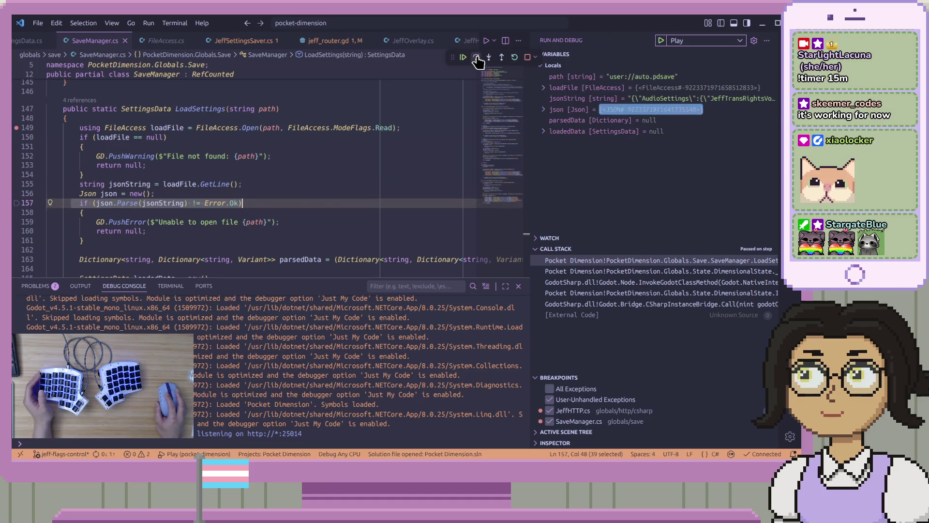
pyautogui.click(477, 57)
pyautogui.click(477, 57)
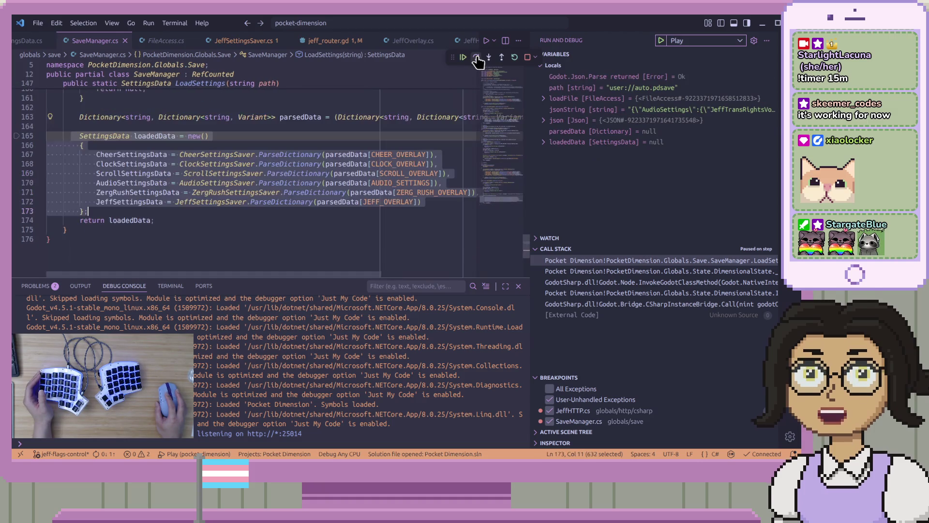
pyautogui.click(476, 57)
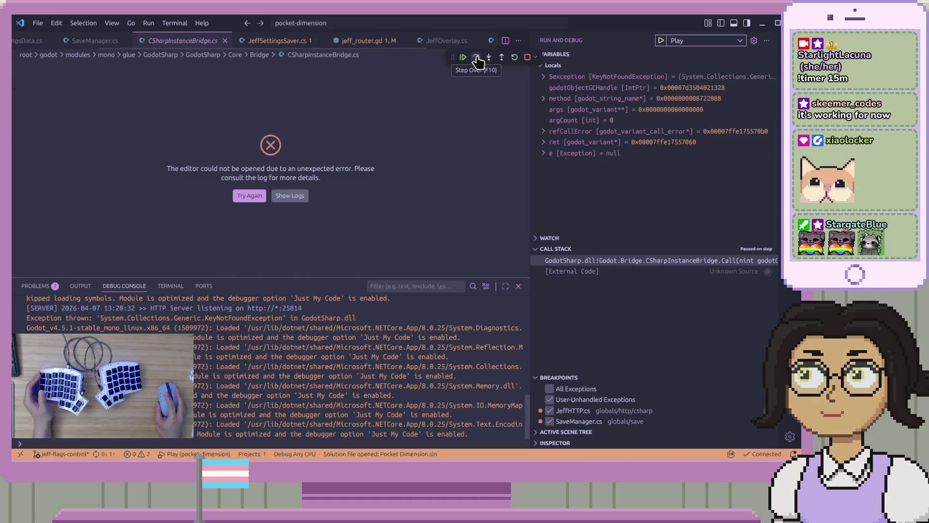
# Step out of the exception handler, stop debugging, and return to JeffSettingsSaver.cs.
pyautogui.click(502, 57)
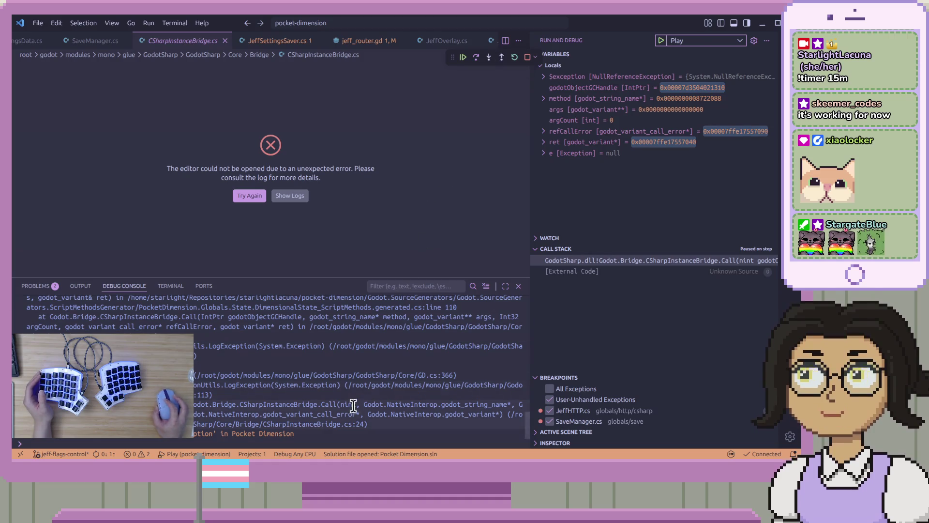
pyautogui.scroll(4, 392, 363)
pyautogui.scroll(2, 387, 365)
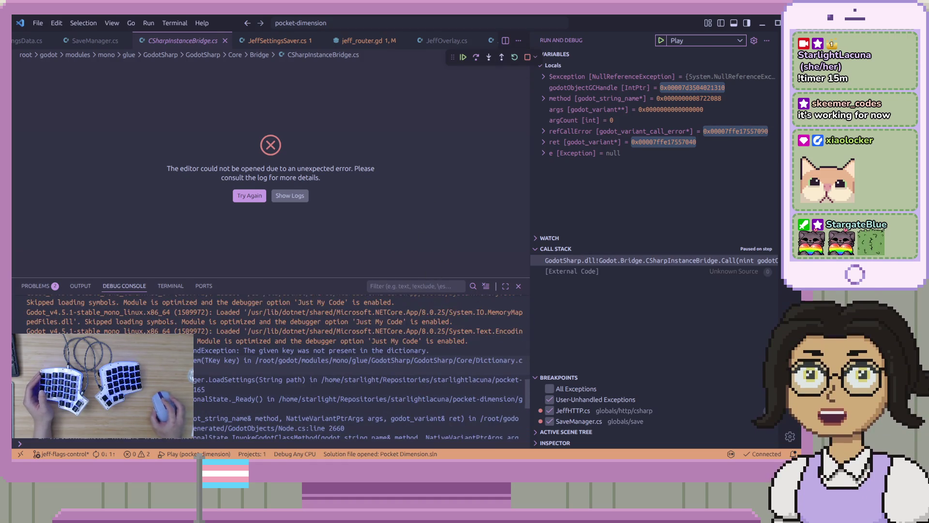
pyautogui.scroll(-6, 334, 350)
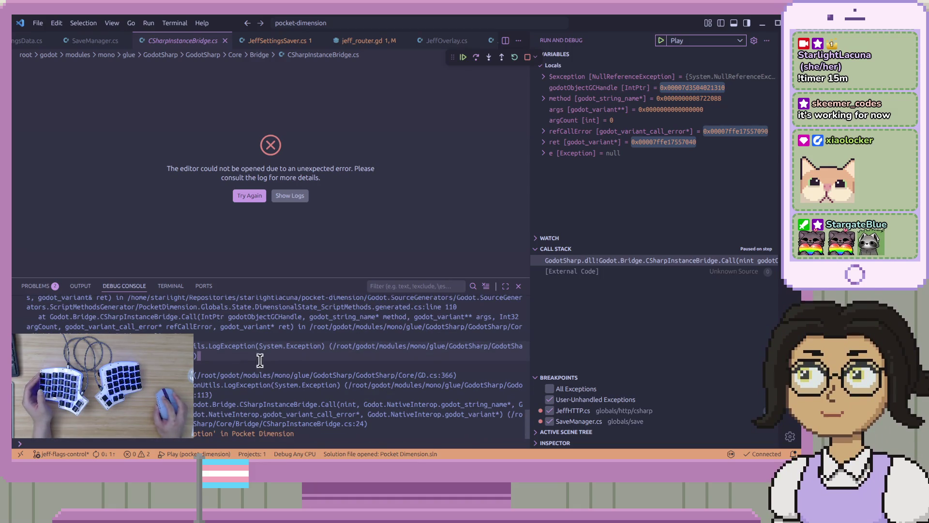
pyautogui.click(528, 57)
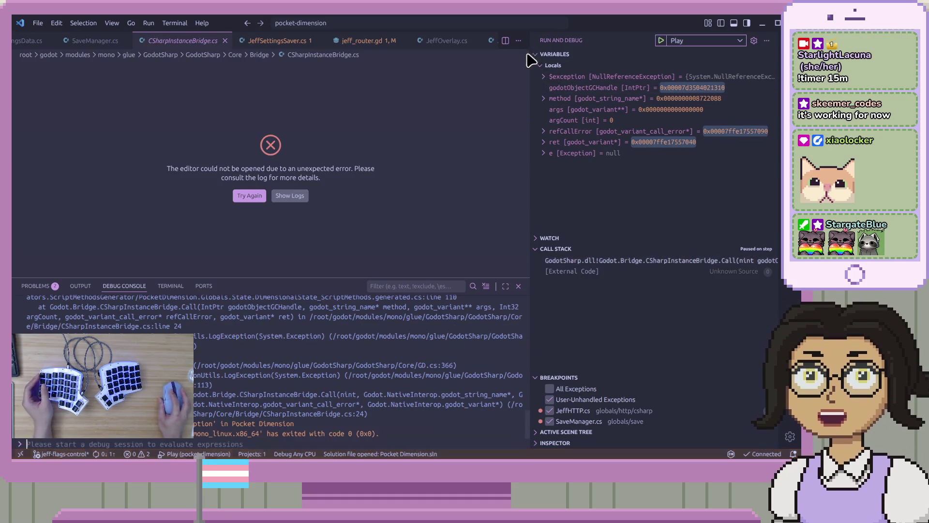
pyautogui.click(255, 41)
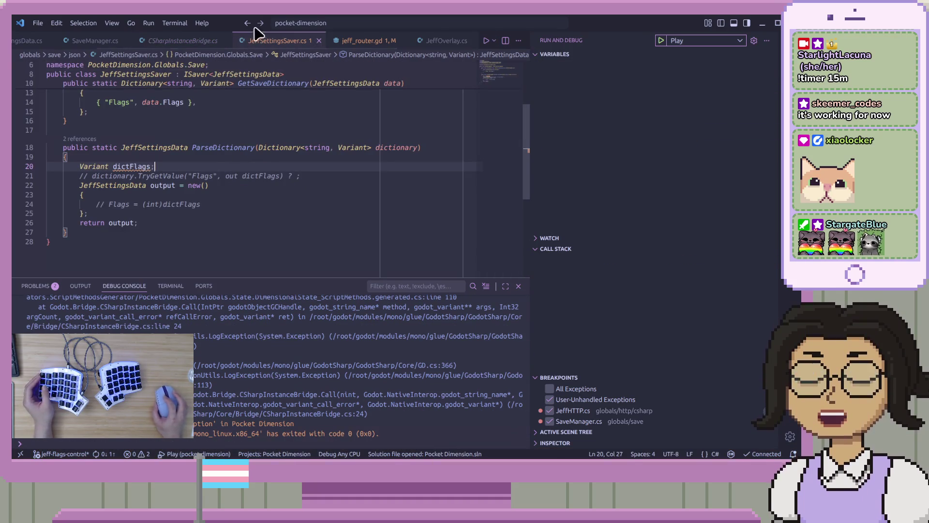
# Close the failed CSharpInstanceBridge.cs editor to get back to SaveManager.cs.
pyautogui.click(184, 41)
pyautogui.rightClick(184, 41)
pyautogui.press('Escape')
pyautogui.click(223, 41)
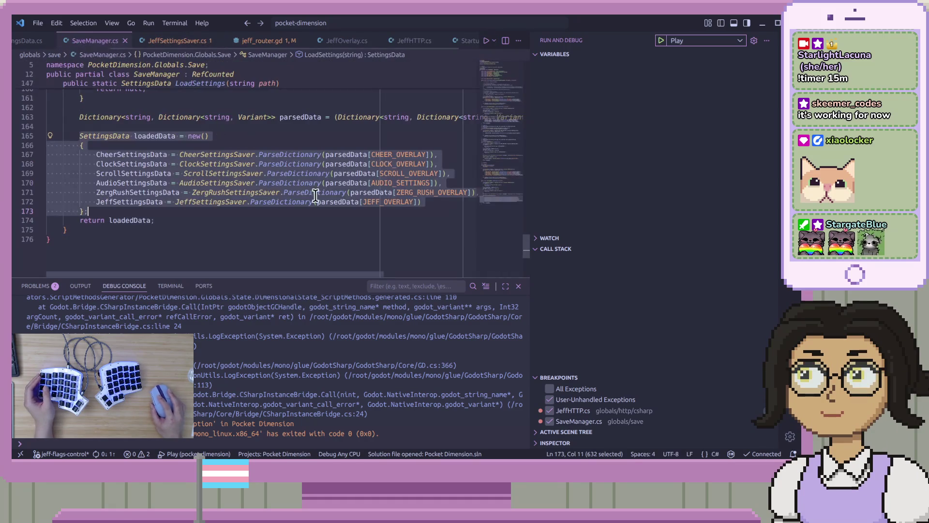
# Jump to JeffSettingsSaver's ParseDictionary and add a breakpoint on its dictFlags line.
pyautogui.click(326, 192)
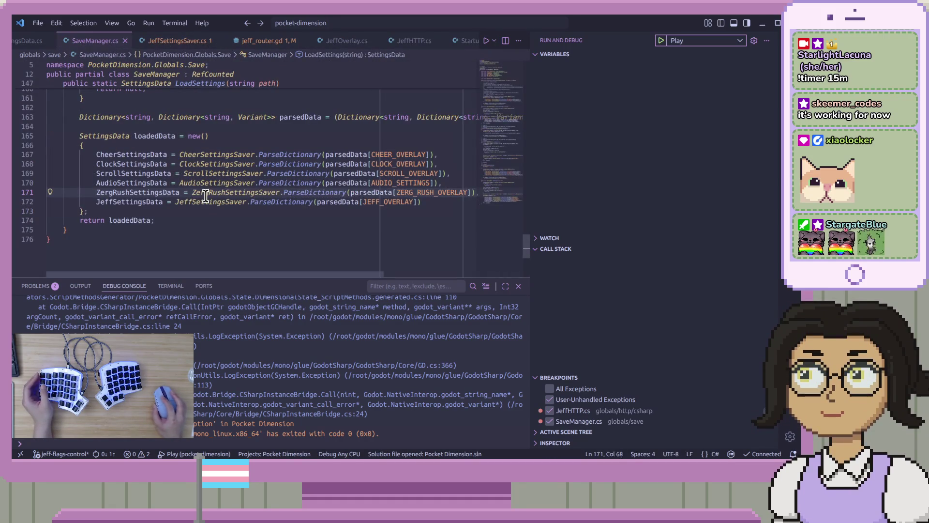
pyautogui.click(284, 202)
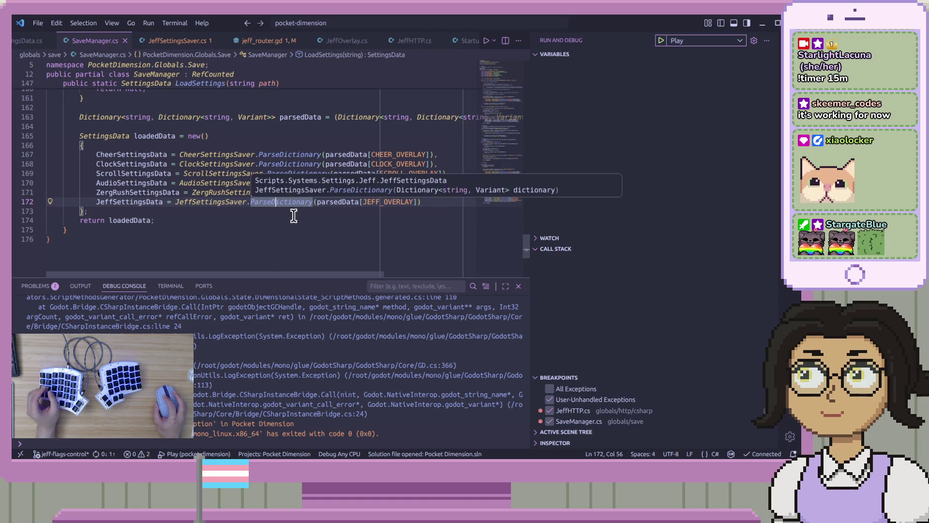
pyautogui.keyDown('ctrl'); pyautogui.click(285, 203); pyautogui.keyUp('ctrl')
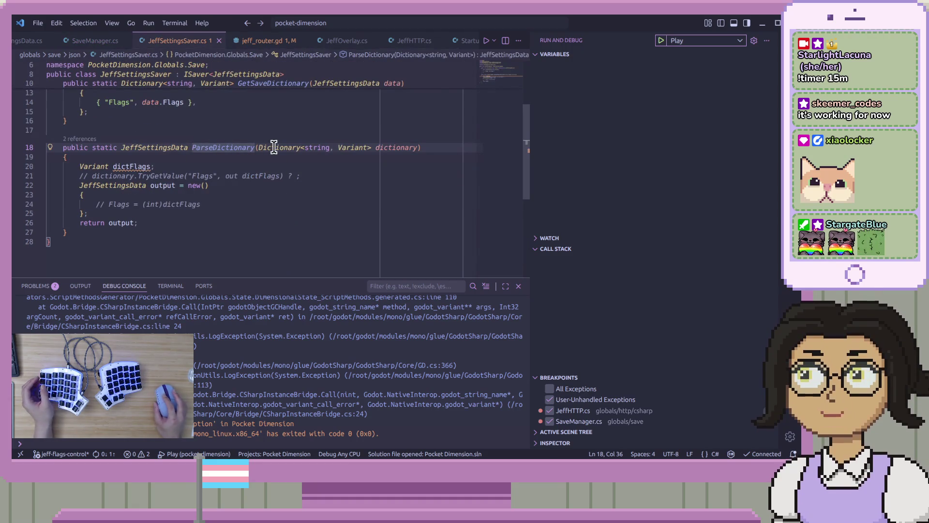
pyautogui.click(398, 222)
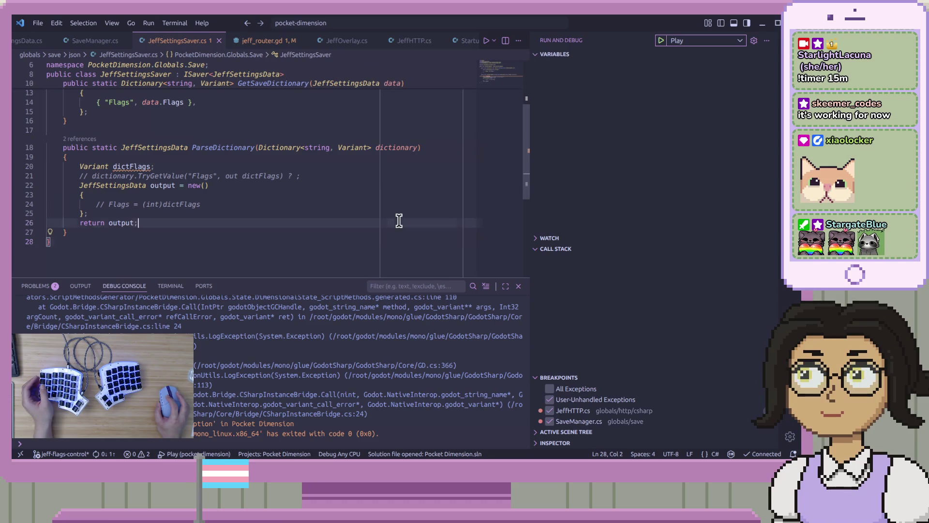
pyautogui.click(16, 166)
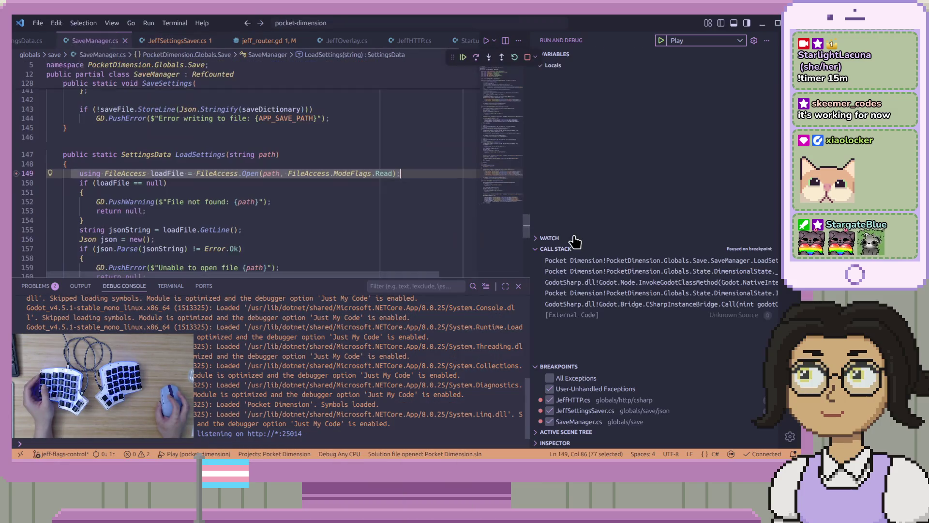
# Resume execution, then set a breakpoint on line 20 of CheerSettingsSaver's ParseDictionary.
pyautogui.click(463, 57)
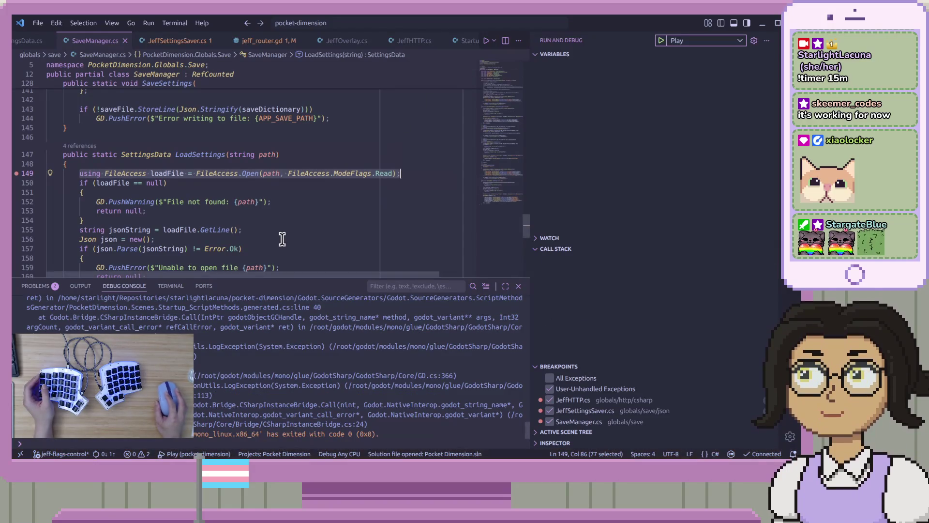
pyautogui.scroll(-3, 281, 234)
pyautogui.scroll(-4, 281, 234)
pyautogui.click(114, 148)
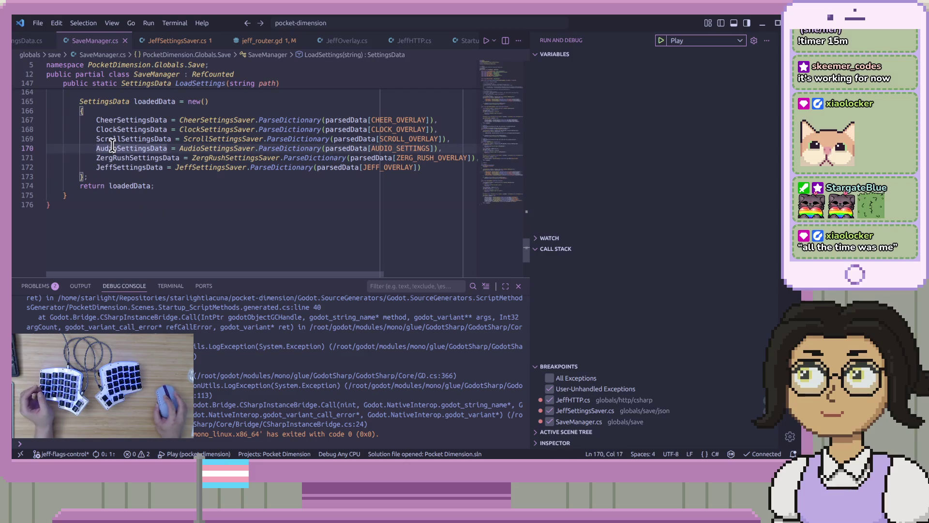
pyautogui.keyDown('ctrl'); pyautogui.click(271, 120); pyautogui.keyUp('ctrl')
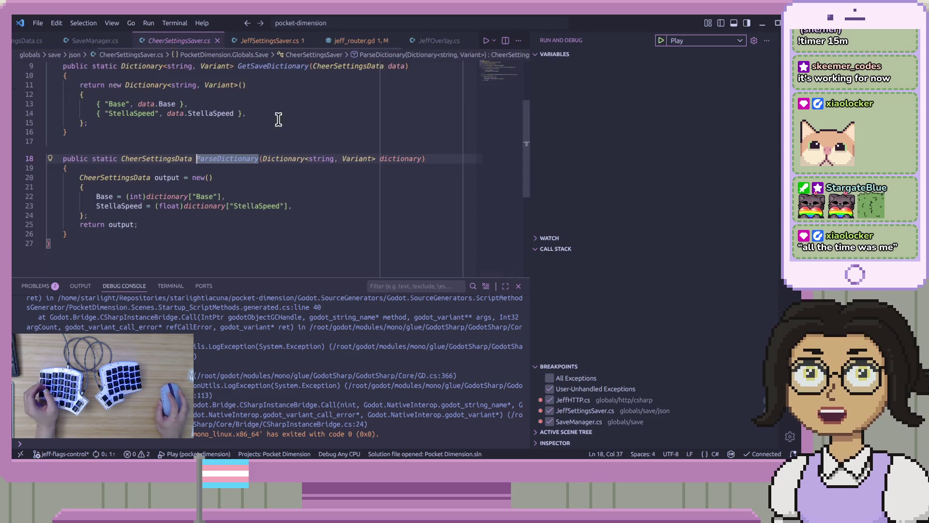
pyautogui.click(17, 187)
pyautogui.click(17, 178)
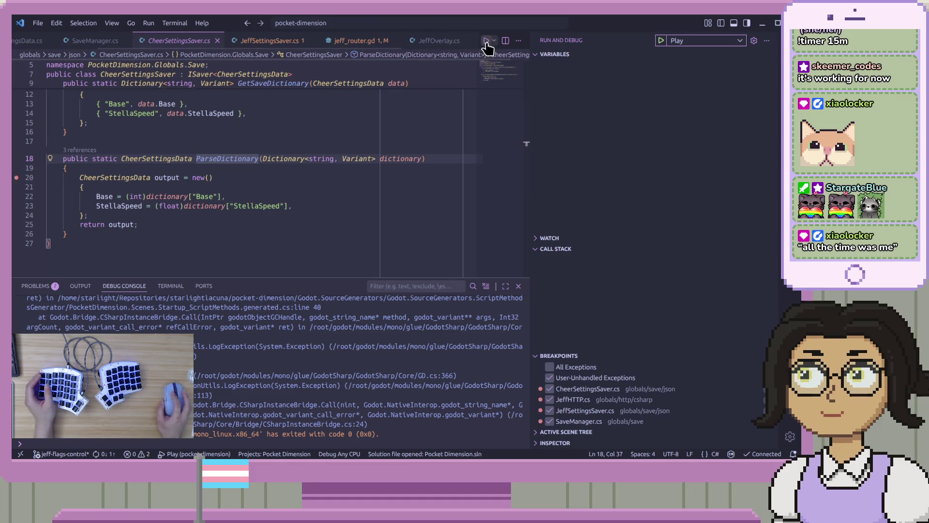
# Debug again, stepping through CheerSettingsSaver until the run ends, then close the error tab.
pyautogui.click(661, 41)
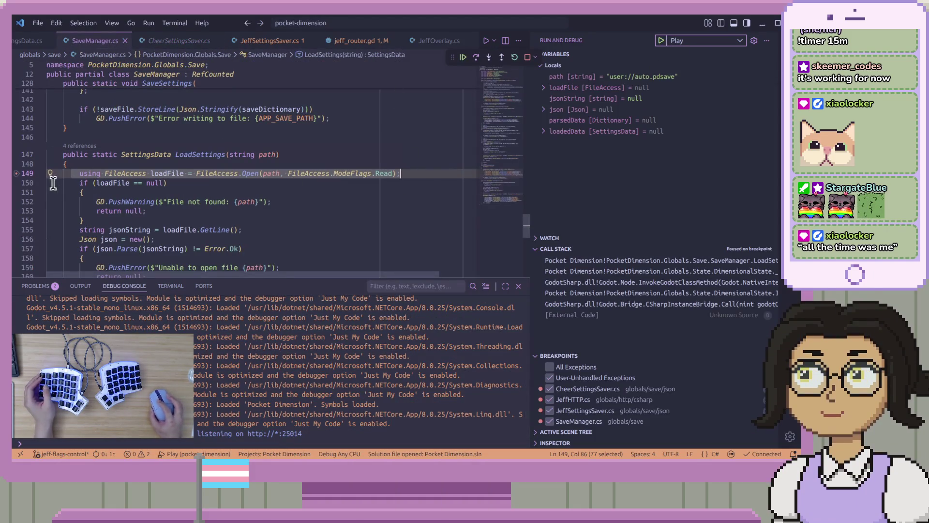
pyautogui.click(463, 57)
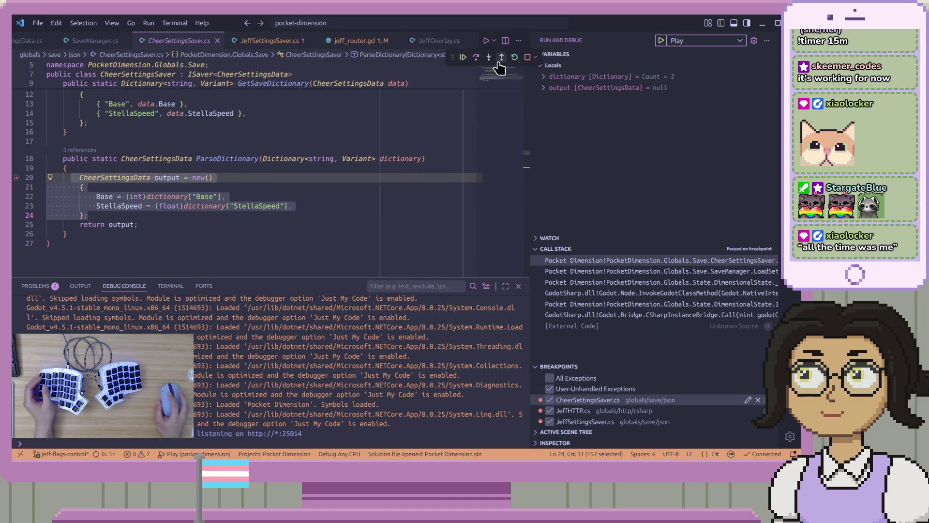
pyautogui.click(475, 58)
pyautogui.click(475, 58)
pyautogui.click(475, 58)
pyautogui.click(476, 57)
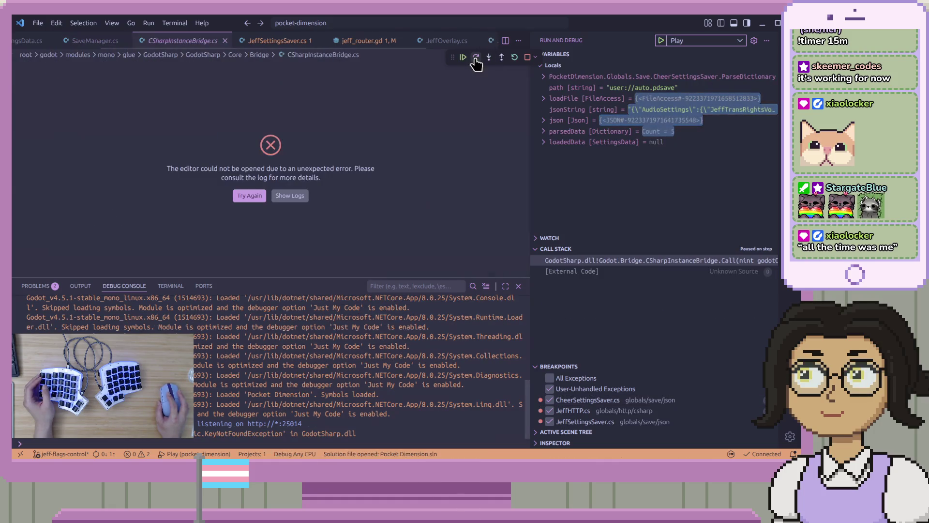
pyautogui.click(494, 59)
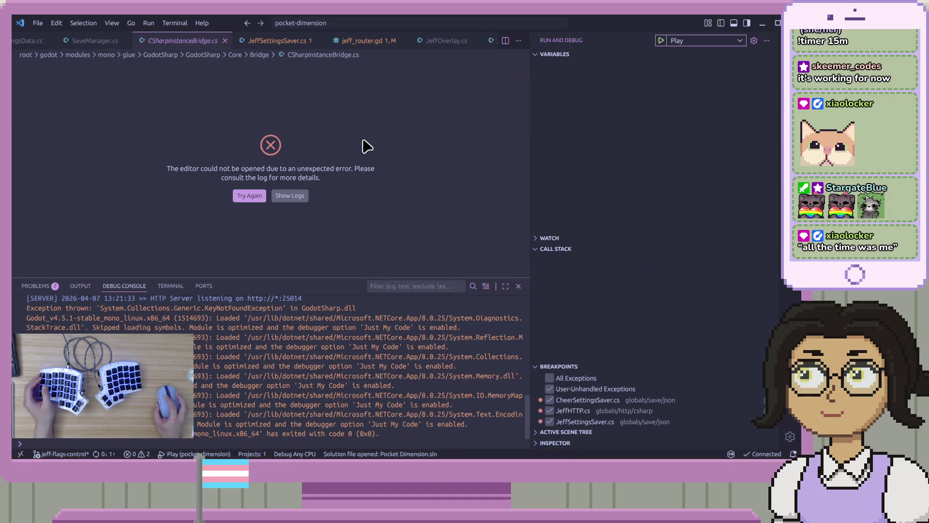
pyautogui.click(224, 40)
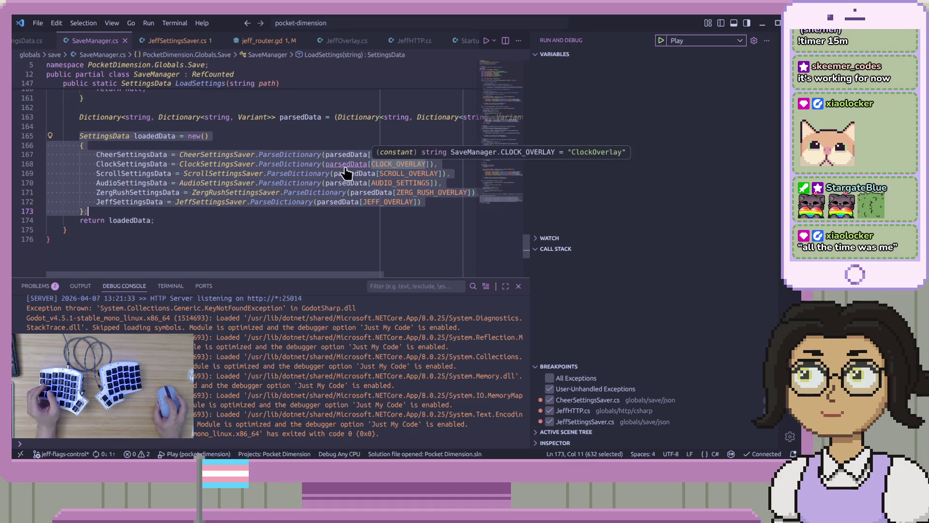
# Add breakpoints on each ParseDictionary line, lines 167 through 172, in SaveManager.cs.
pyautogui.click(16, 154)
pyautogui.click(16, 164)
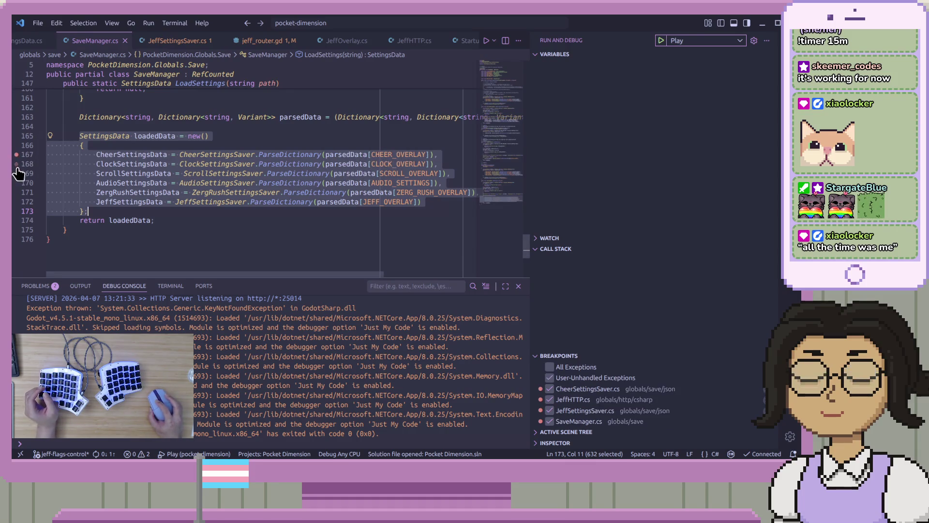
pyautogui.click(16, 174)
pyautogui.click(16, 182)
pyautogui.click(16, 193)
pyautogui.click(16, 202)
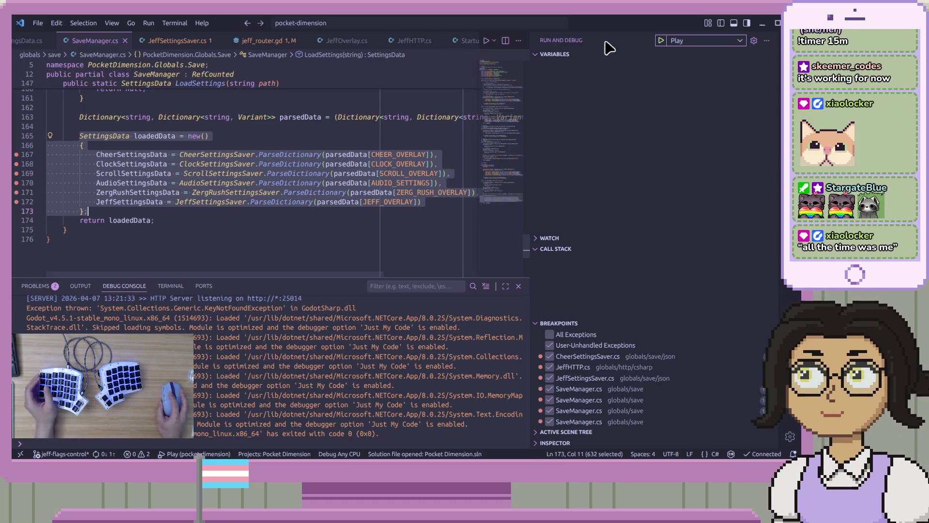
# Run the debugger through CheerSettingsSaver's breakpoint to the end, then return to SaveManager.cs.
pyautogui.click(662, 41)
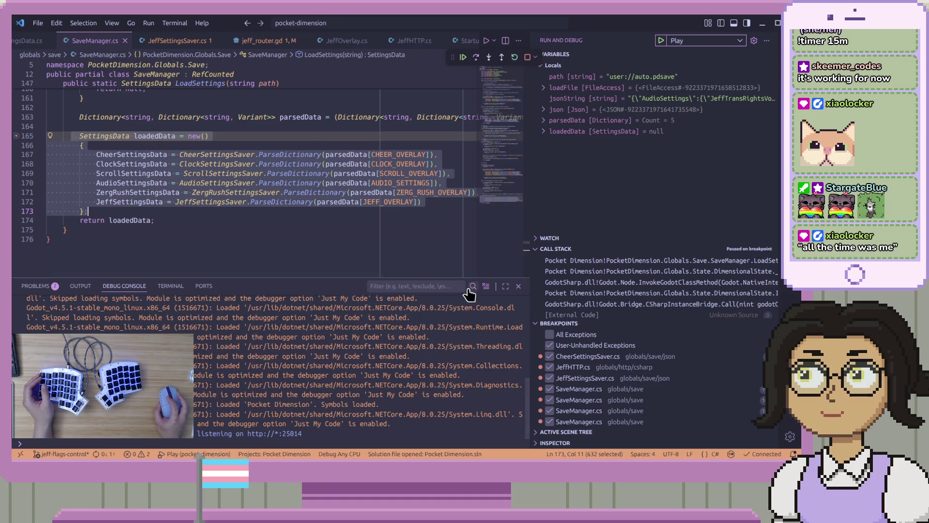
pyautogui.click(477, 57)
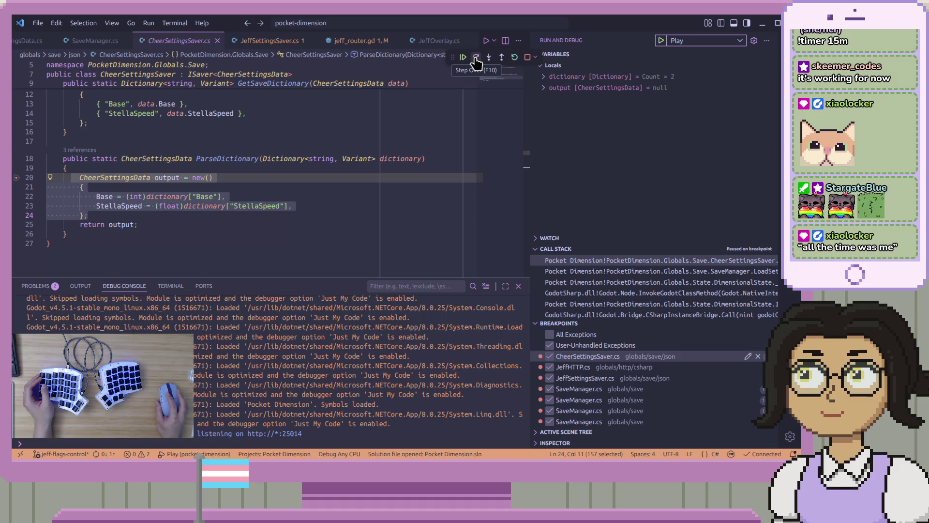
pyautogui.click(476, 60)
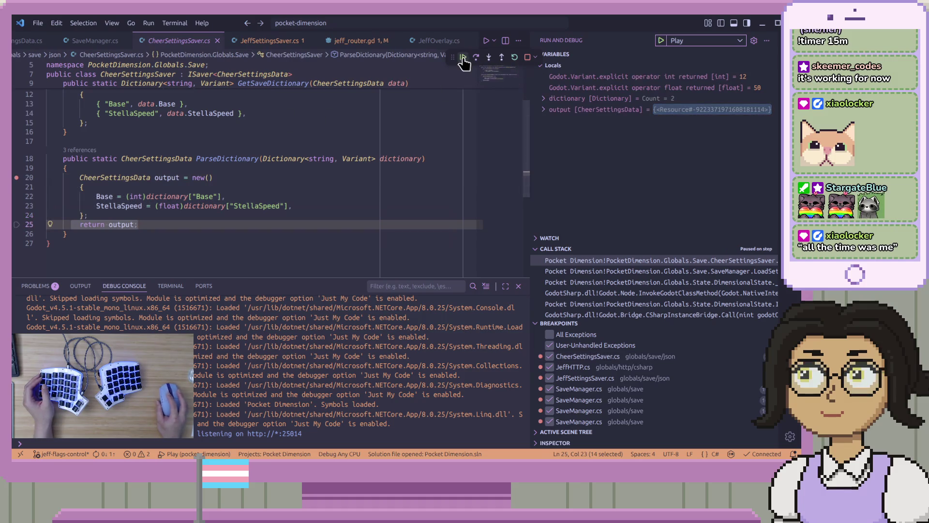
pyautogui.click(463, 58)
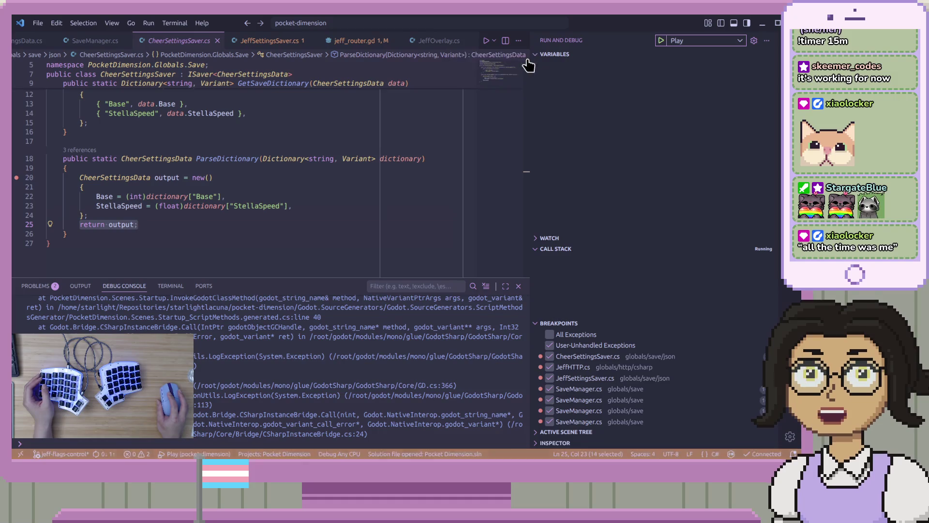
pyautogui.click(92, 41)
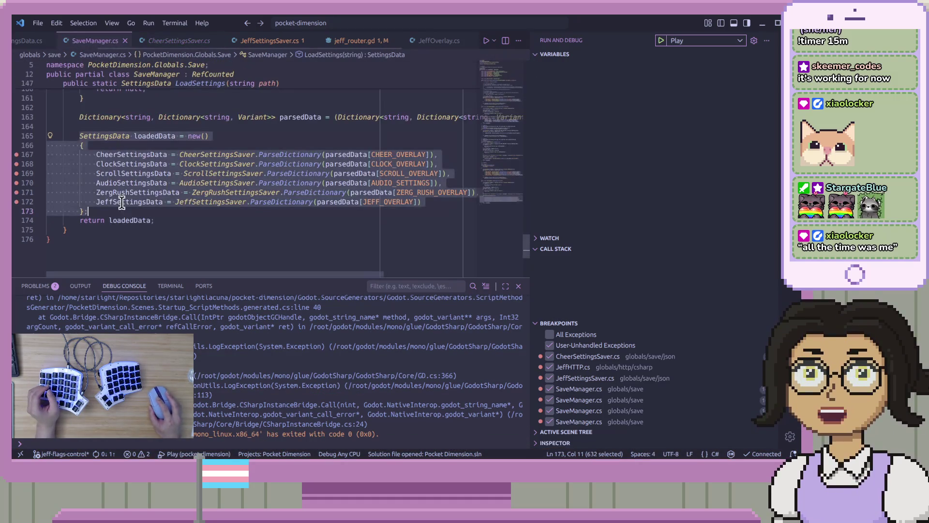
# Remove the breakpoints on lines 167 through 172 in SaveManager.cs.
pyautogui.click(16, 154)
pyautogui.click(16, 163)
pyautogui.click(16, 174)
pyautogui.click(15, 183)
pyautogui.click(16, 192)
pyautogui.click(16, 201)
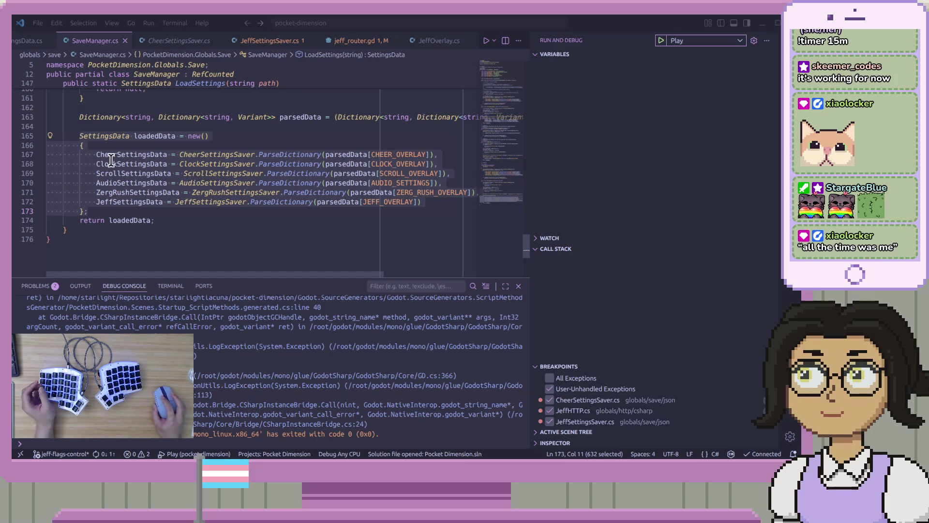
# Set a breakpoint on line 32 of ClockSettingsSaver's ParseDictionary.
pyautogui.keyDown('ctrl'); pyautogui.click(312, 164); pyautogui.keyUp('ctrl')
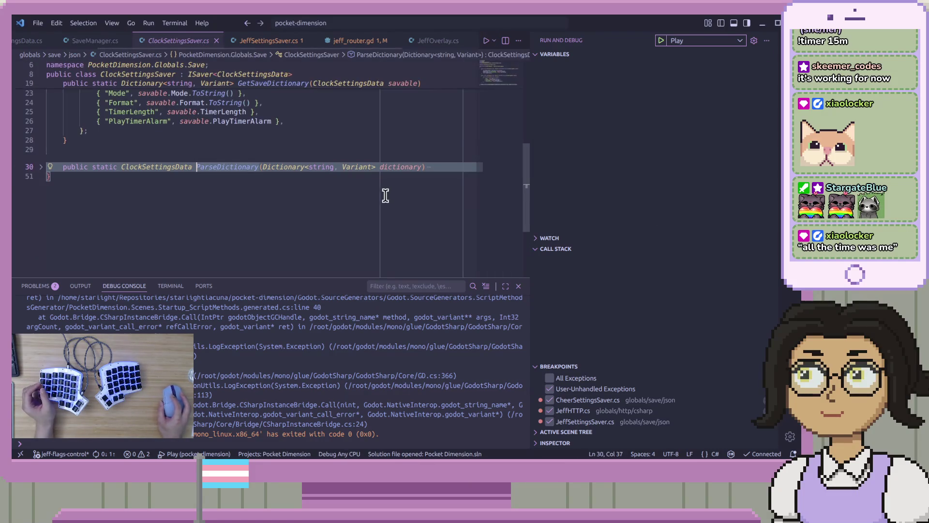
pyautogui.click(41, 167)
pyautogui.click(16, 186)
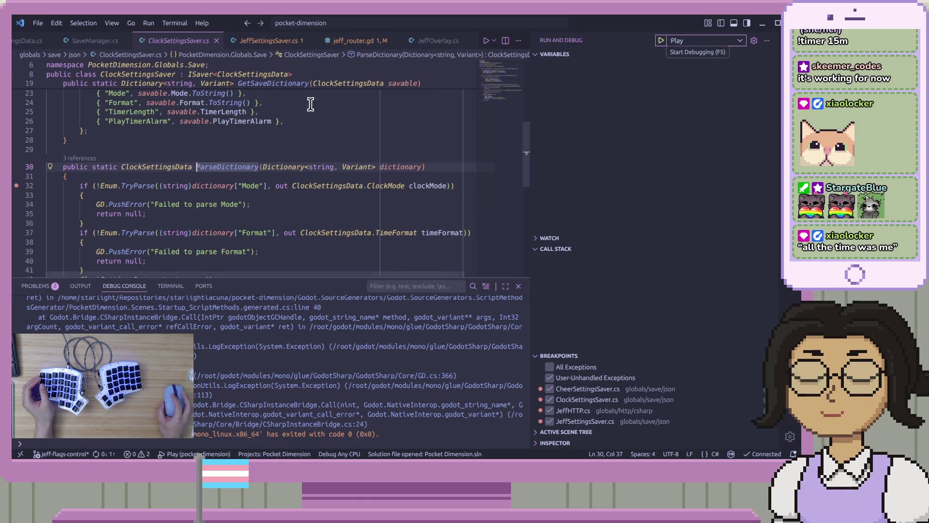
pyautogui.scroll(-5, 305, 113)
pyautogui.scroll(3, 316, 114)
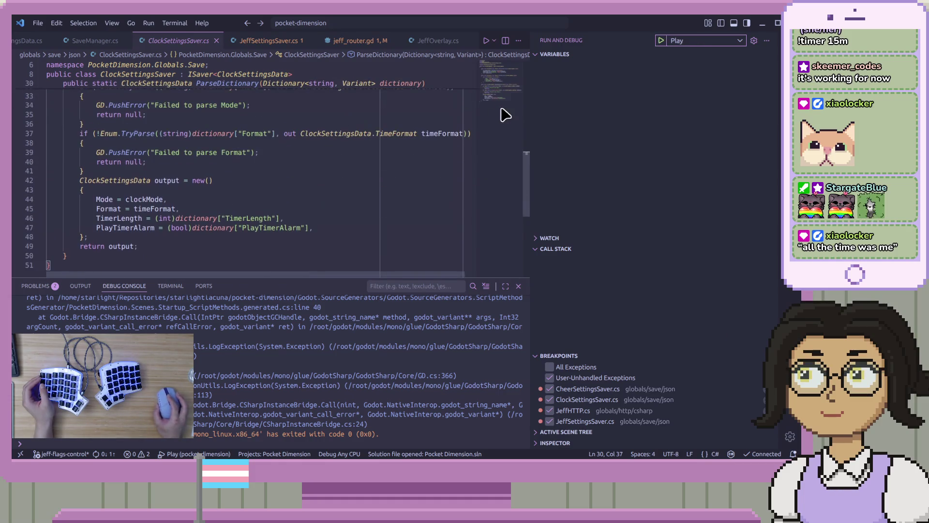
# Undo the stray indentation and set a breakpoint on line 34 of ScrollSettingsSaver's ParseDictionary.
pyautogui.click(94, 41)
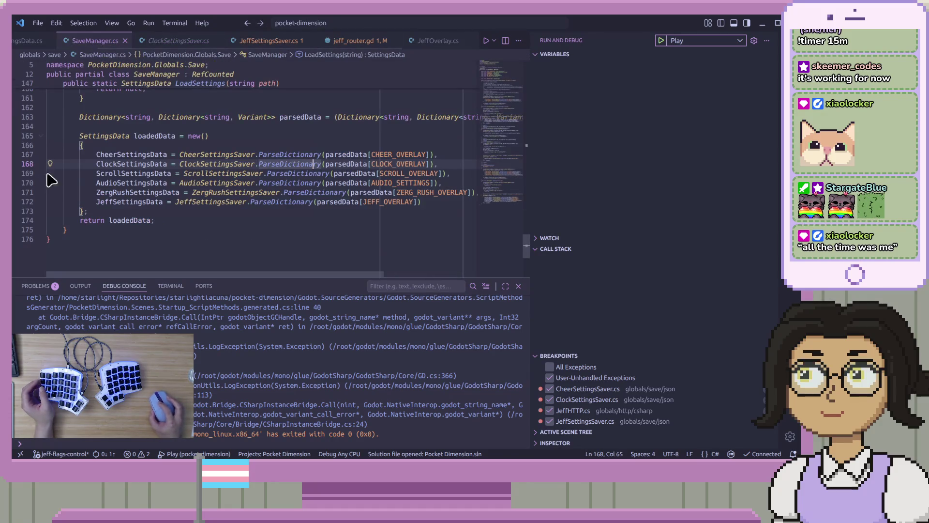
pyautogui.press('Tab')
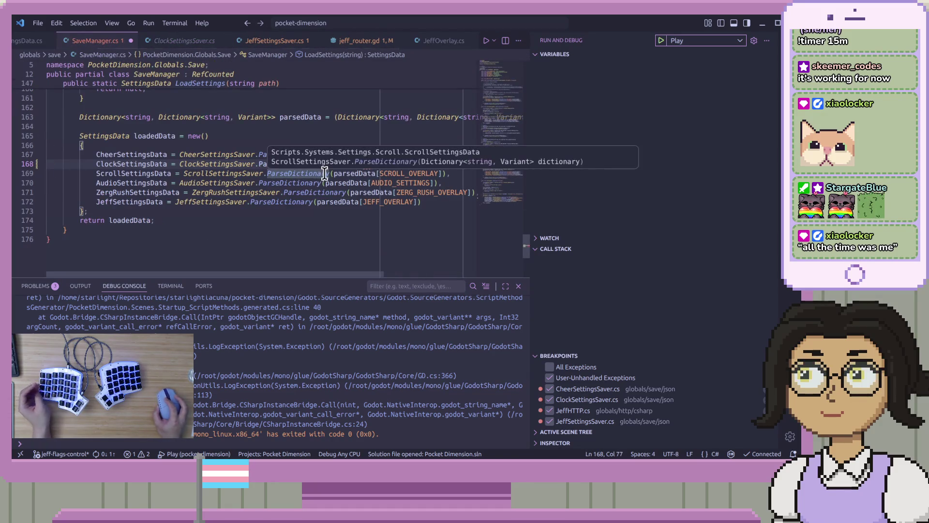
pyautogui.hotkey('ctrl', 'z')
pyautogui.keyDown('ctrl'); pyautogui.click(314, 174); pyautogui.keyUp('ctrl')
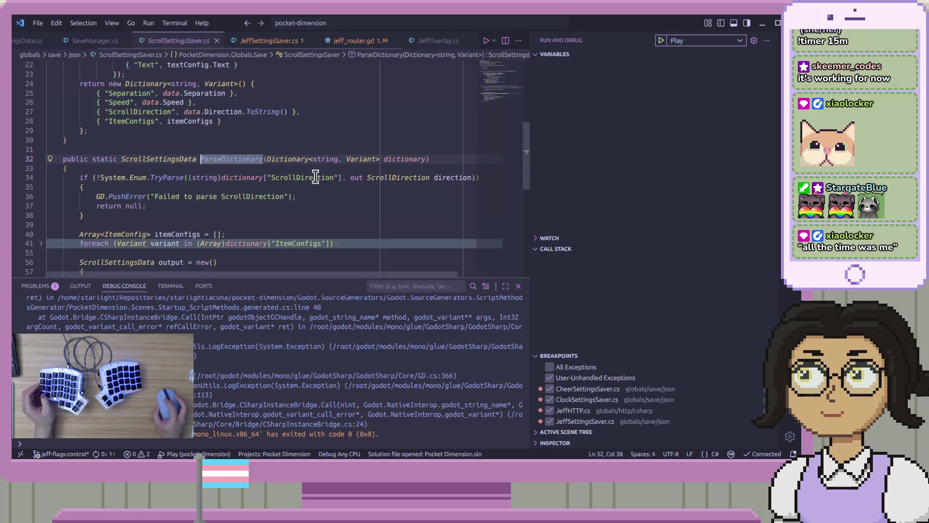
pyautogui.click(18, 185)
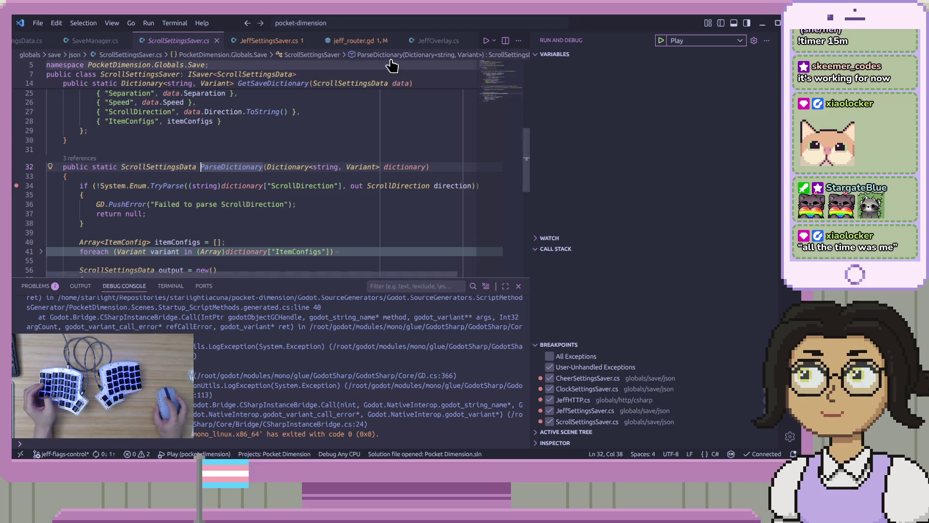
# Set a breakpoint on line 32 of AudioSettingsSaver's ParseDictionary and bring the timer browser into view.
pyautogui.click(93, 41)
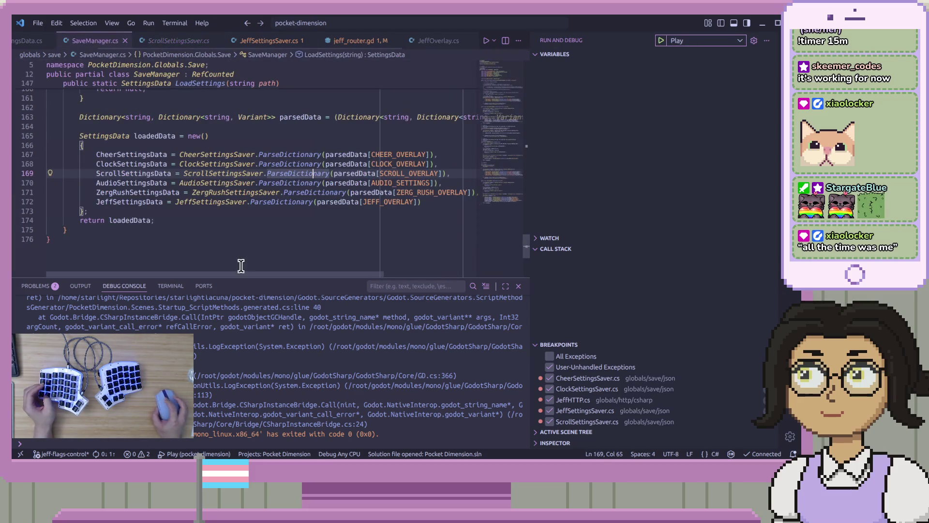
pyautogui.keyDown('ctrl'); pyautogui.click(297, 182); pyautogui.keyUp('ctrl')
pyautogui.click(16, 185)
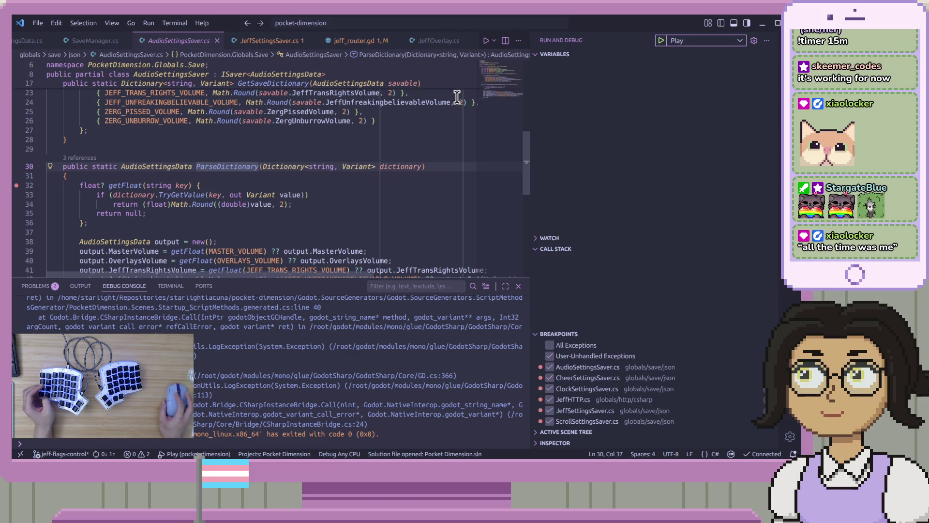
pyautogui.click(164, 435)
pyautogui.moveTo(164, 434)
pyautogui.mouseDown()
pyautogui.moveTo(285, 328)
pyautogui.moveTo(504, 100)
pyautogui.mouseUp()
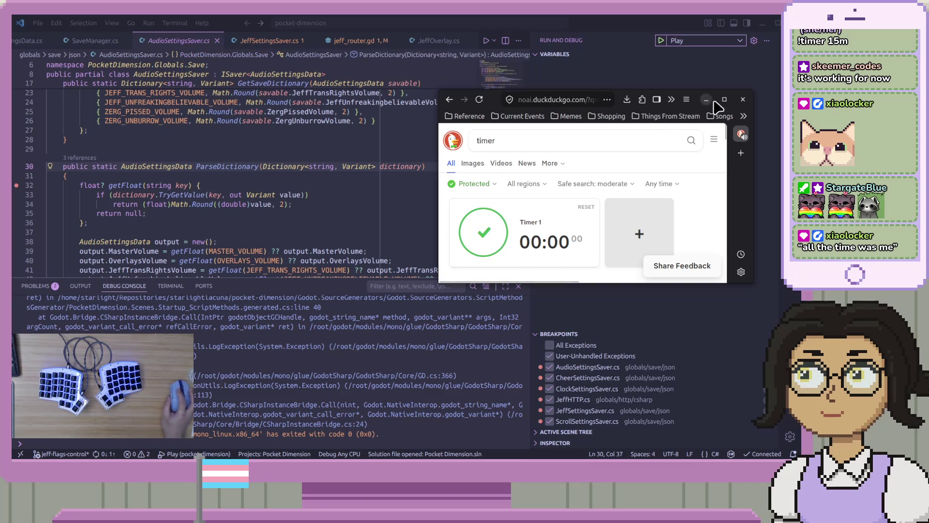
# Close the DuckDuckGo window now that Timer 1 has finished at 00:00.
pyautogui.click(743, 100)
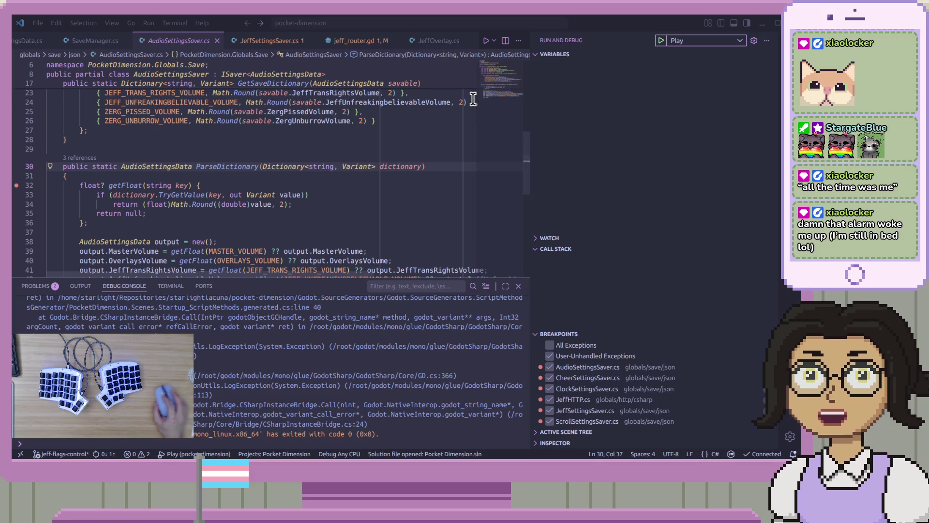
pyautogui.click(370, 204)
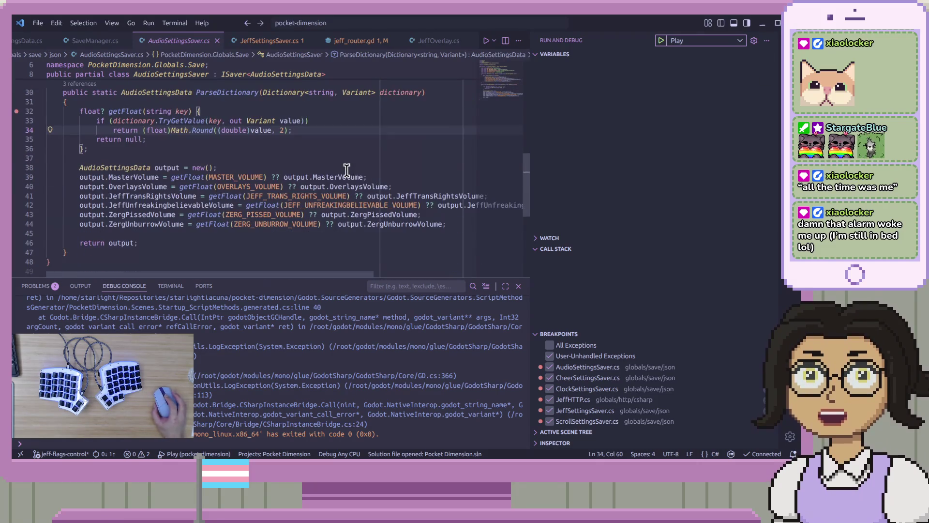
pyautogui.scroll(-4, 347, 171)
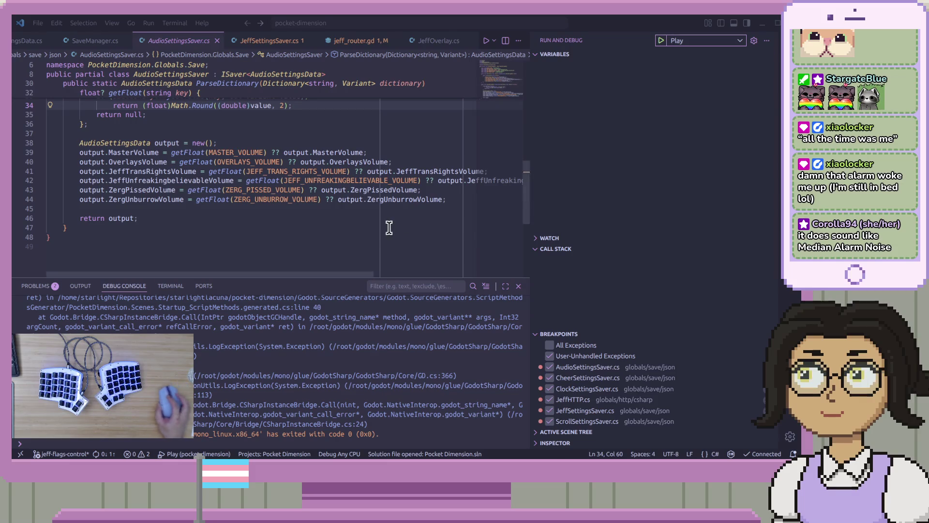
pyautogui.click(453, 195)
pyautogui.click(455, 180)
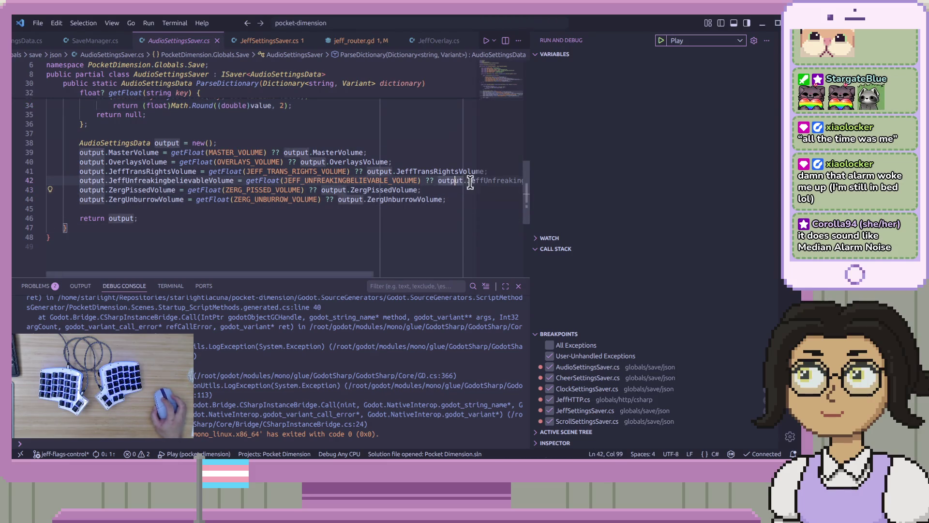
pyautogui.press('Up')
pyautogui.press('Up')
pyautogui.press('Up')
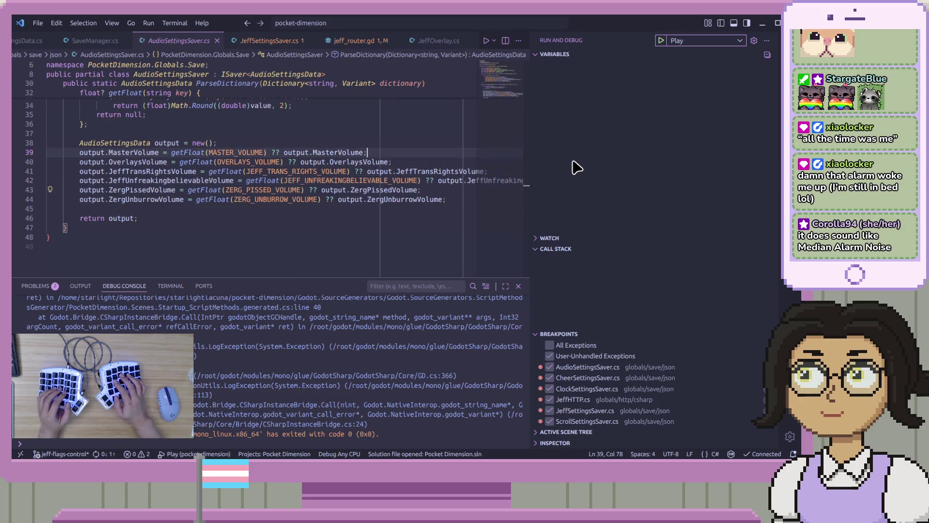
pyautogui.press('Up')
pyautogui.press('Down')
pyautogui.press('Down')
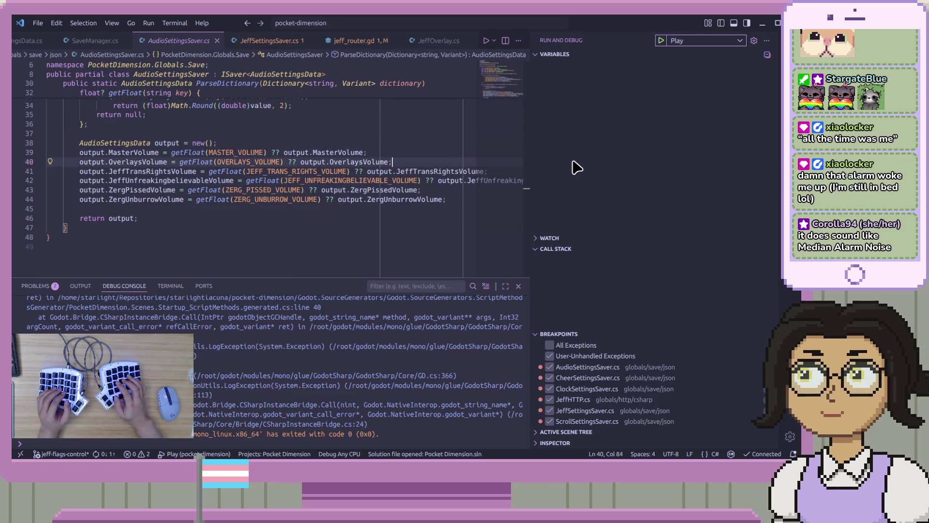
pyautogui.press('Down')
pyautogui.press('Down')
pyautogui.press('Down')
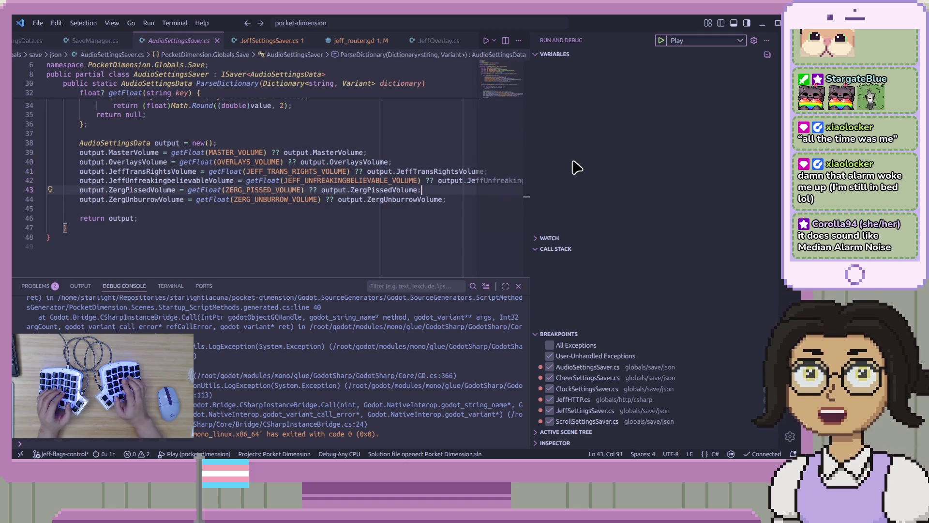
pyautogui.press('Up')
pyautogui.press('Up')
pyautogui.press('Up')
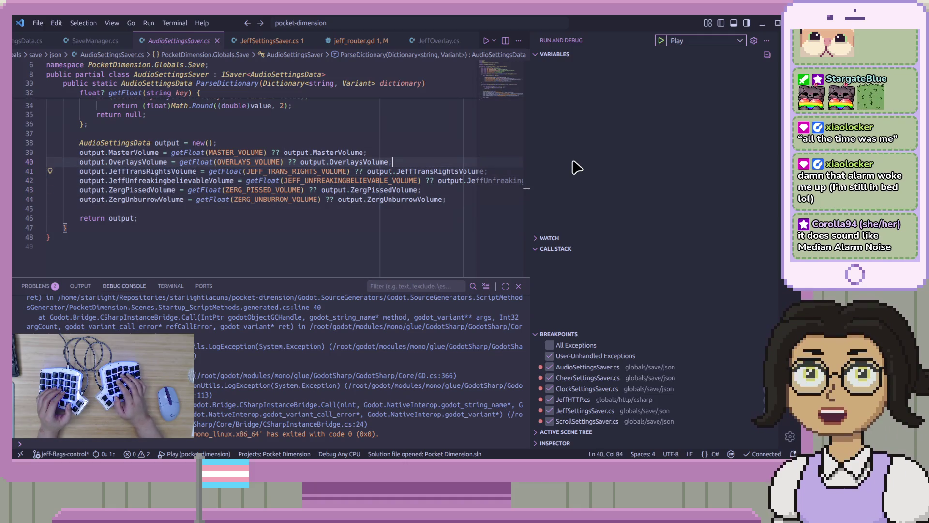
pyautogui.press('Down')
pyautogui.press('Down')
pyautogui.press('Right')
pyautogui.press('Right')
pyautogui.press('Right')
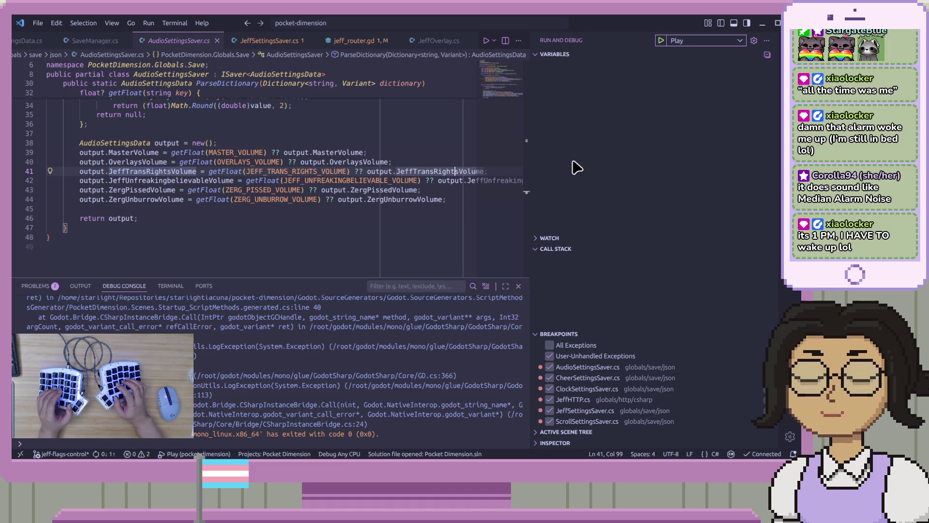
pyautogui.press('Down')
pyautogui.press('Down')
pyautogui.press('Down')
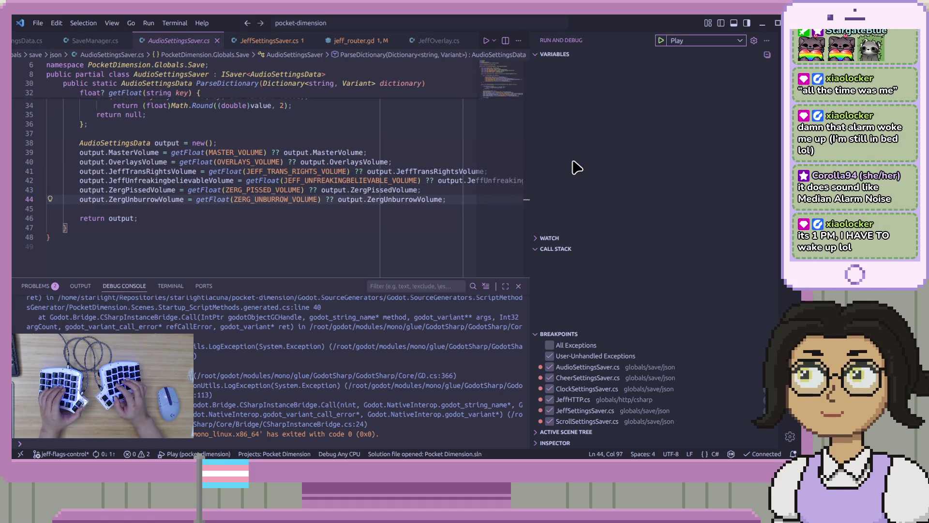
pyautogui.moveTo(409, 175)
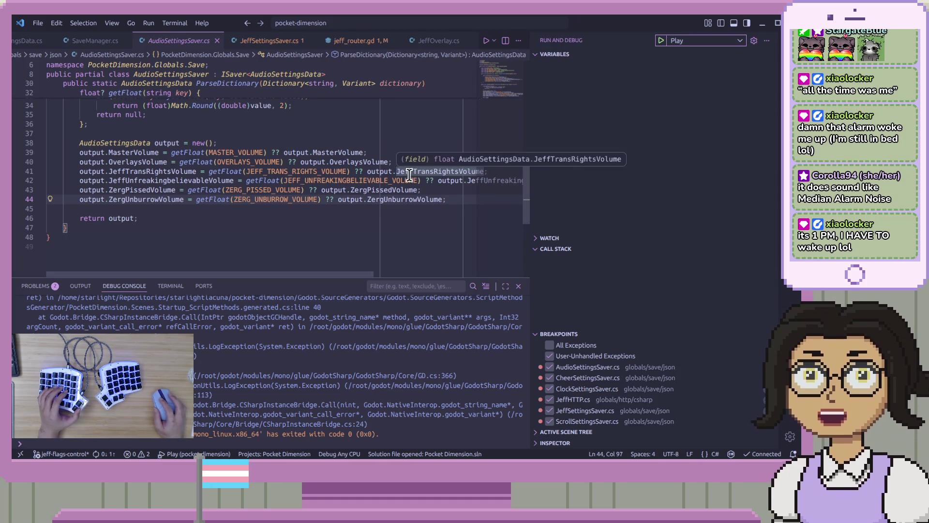
pyautogui.click(445, 184)
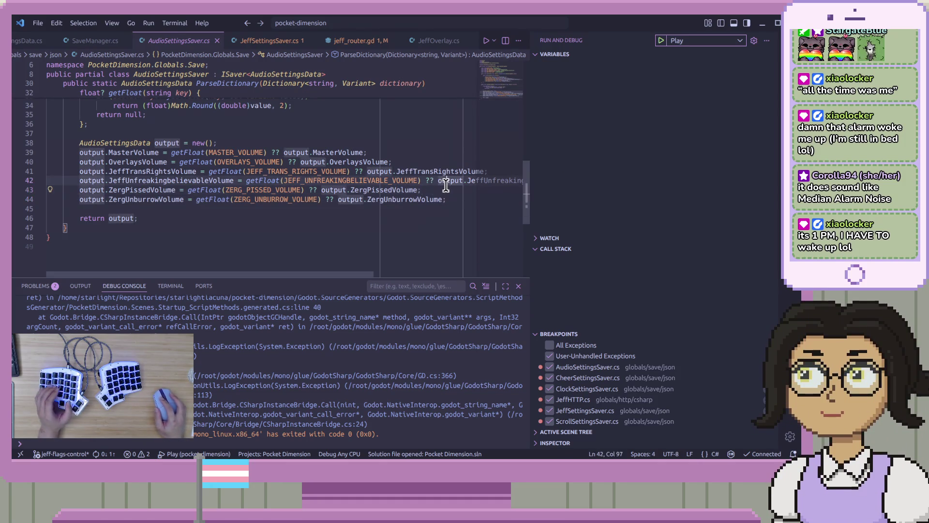
pyautogui.click(448, 190)
pyautogui.moveTo(452, 185)
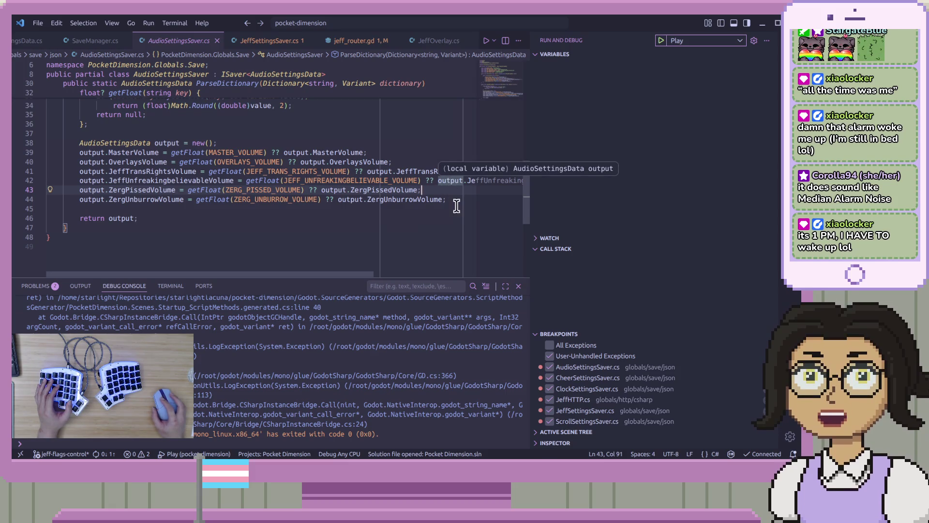
pyautogui.click(458, 198)
pyautogui.click(461, 189)
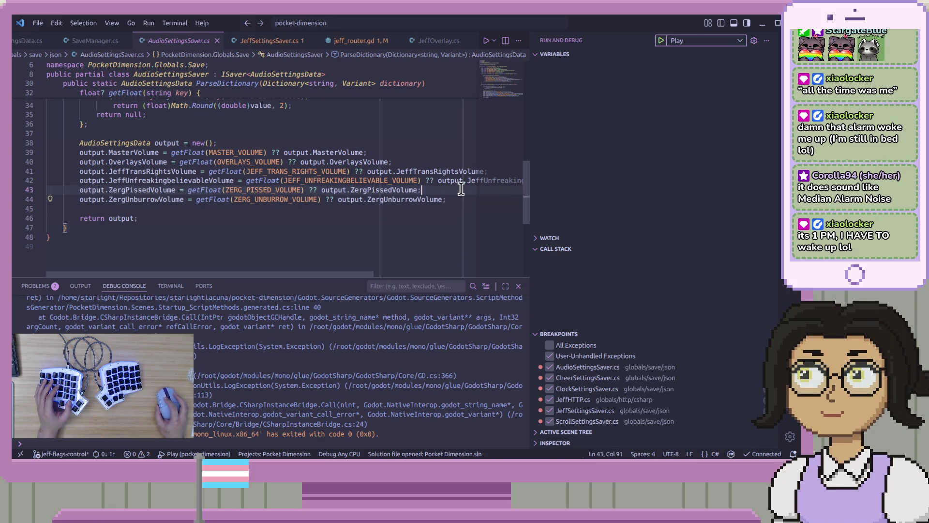
pyautogui.click(464, 198)
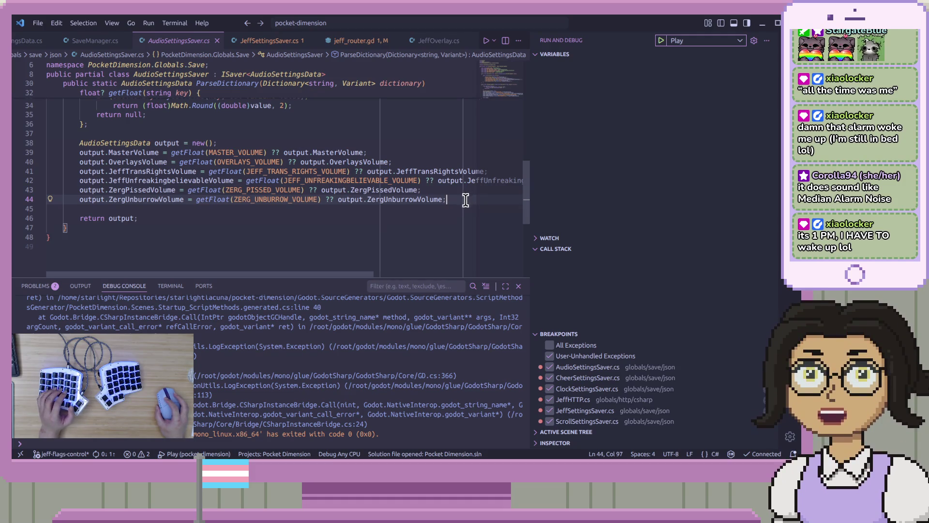
pyautogui.press('Up')
pyautogui.press('Up')
pyautogui.press('Up')
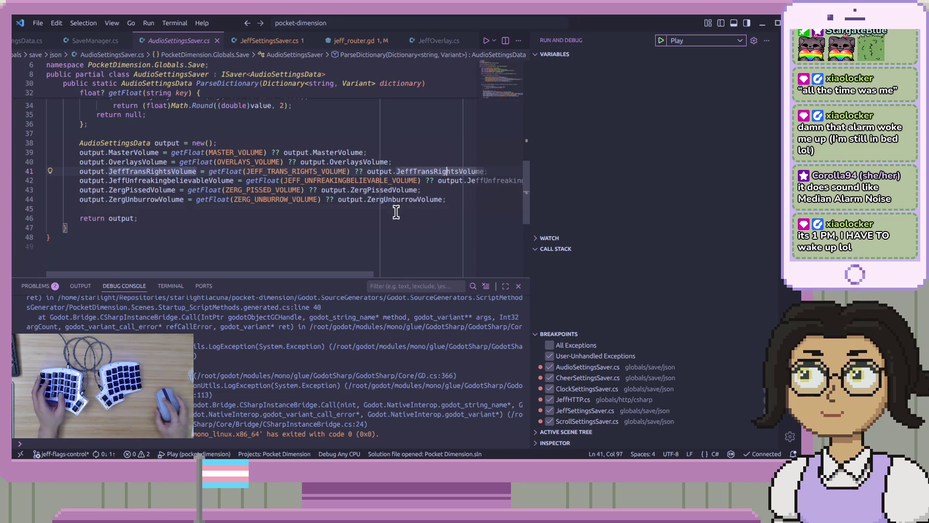
pyautogui.click(396, 211)
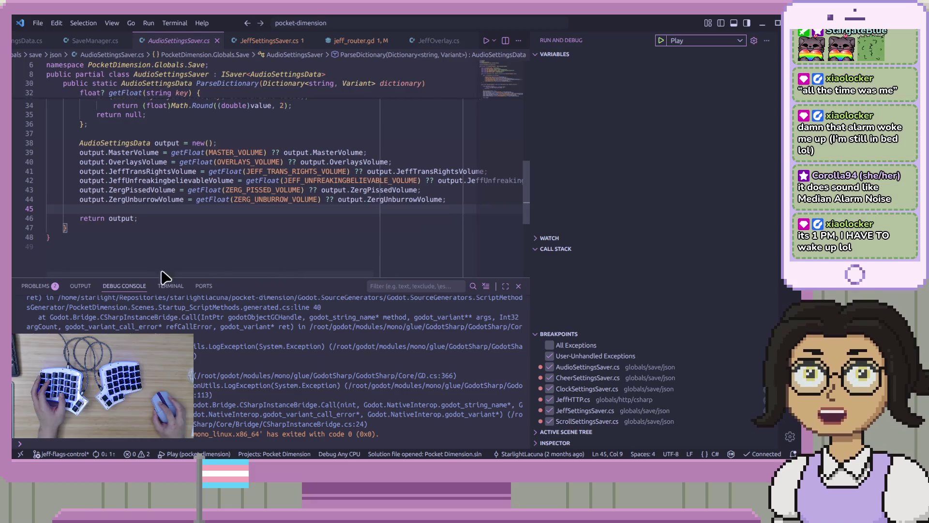
pyautogui.scroll(2, 112, 209)
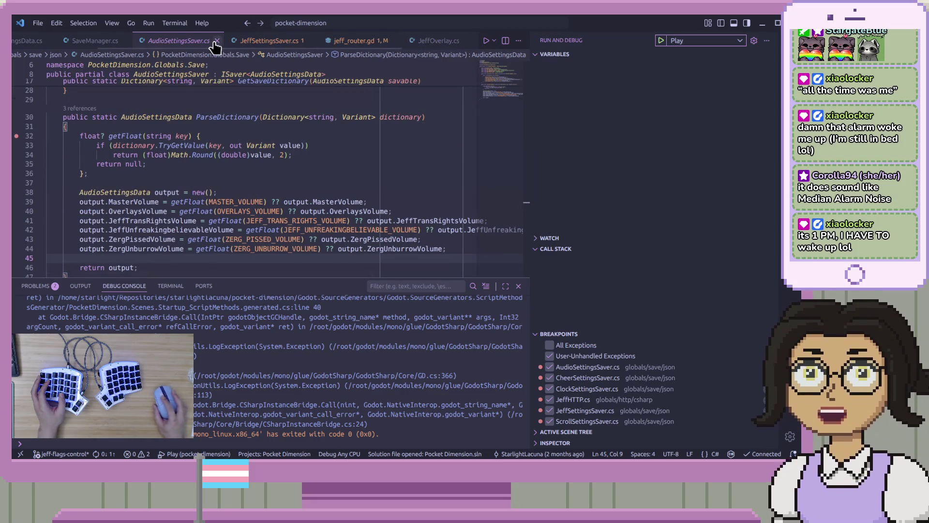
pyautogui.click(91, 41)
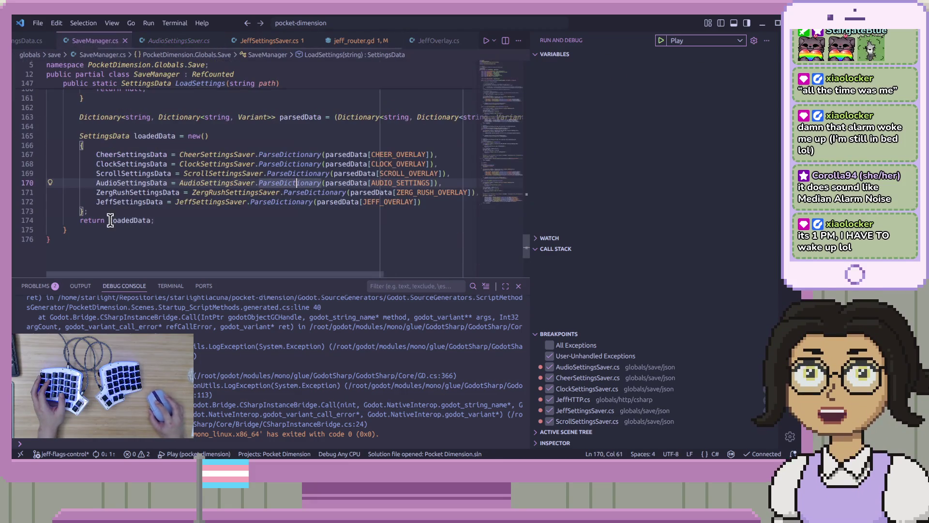
# Set a breakpoint at line 19 of ZergRushSettingsSaver's ParseDictionary and return to LoadSettings.
pyautogui.click(306, 201)
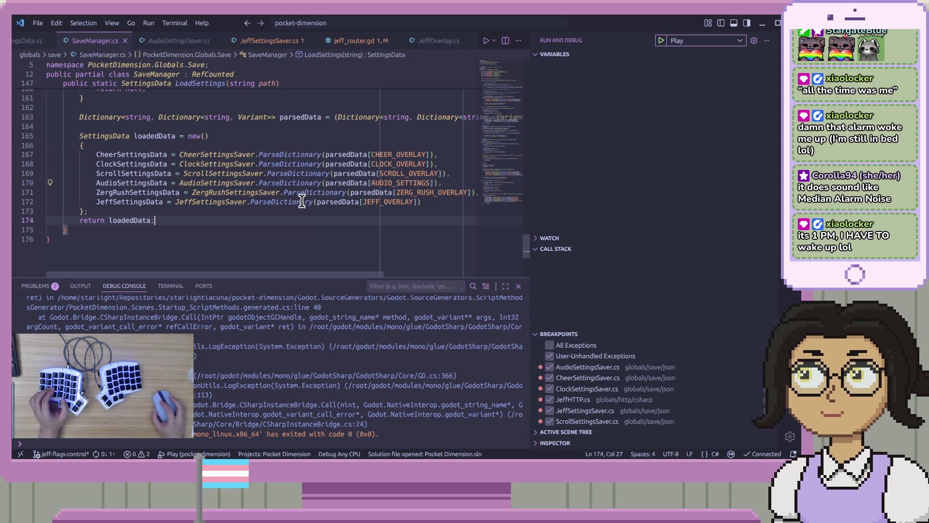
pyautogui.keyDown('ctrl'); pyautogui.click(329, 192); pyautogui.keyUp('ctrl')
pyautogui.click(16, 178)
pyautogui.hotkey('ctrl', 'alt', '-')
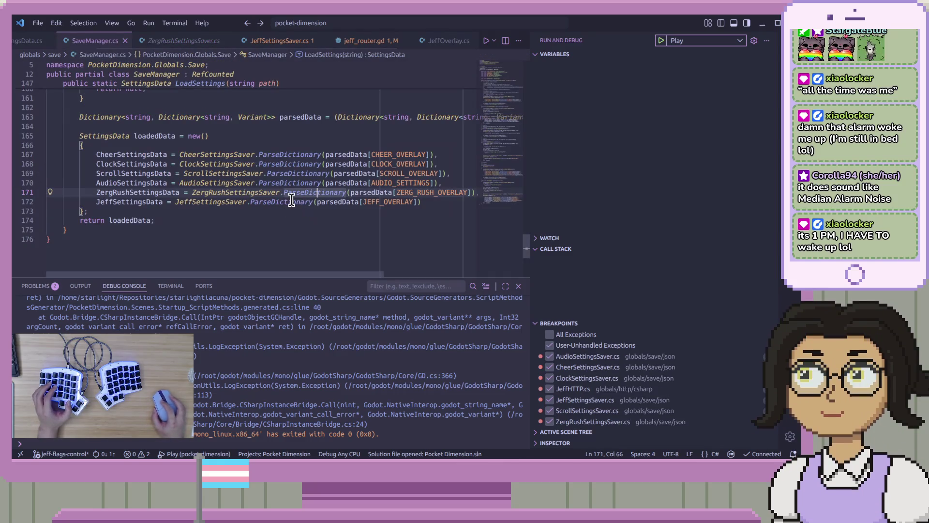
pyautogui.click(683, 41)
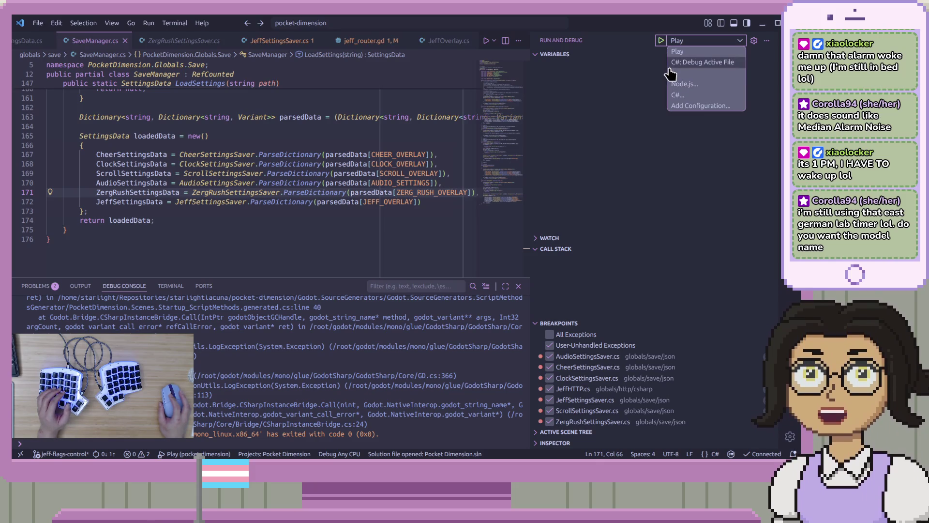
# Debug with the Play configuration and continue until paused at ClockSettingsSaver line 32.
pyautogui.click(673, 52)
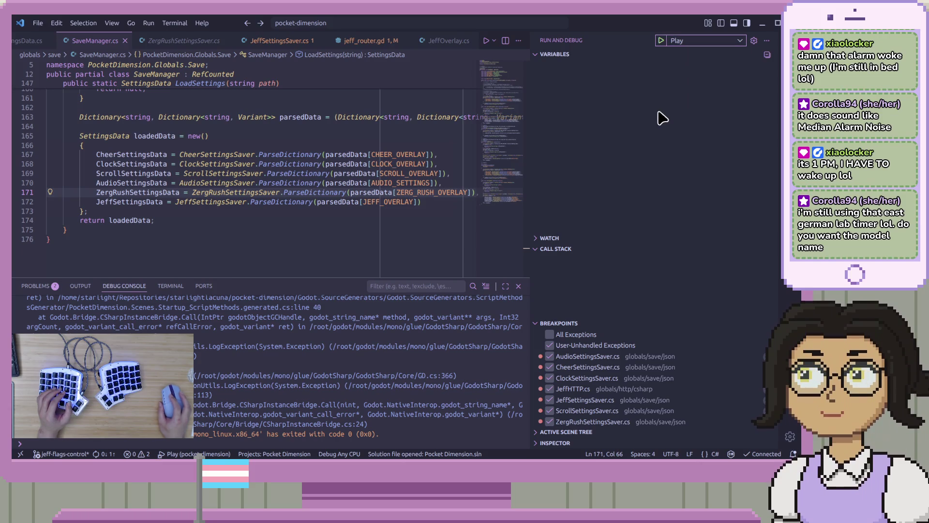
pyautogui.click(661, 42)
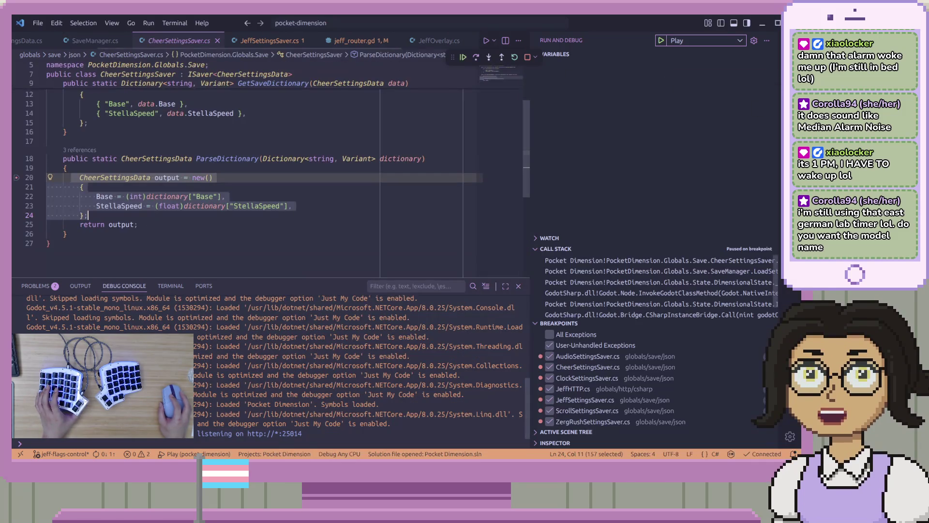
pyautogui.click(443, 172)
pyautogui.moveTo(456, 171); pyautogui.dragTo(437, 208)
pyautogui.click(442, 190)
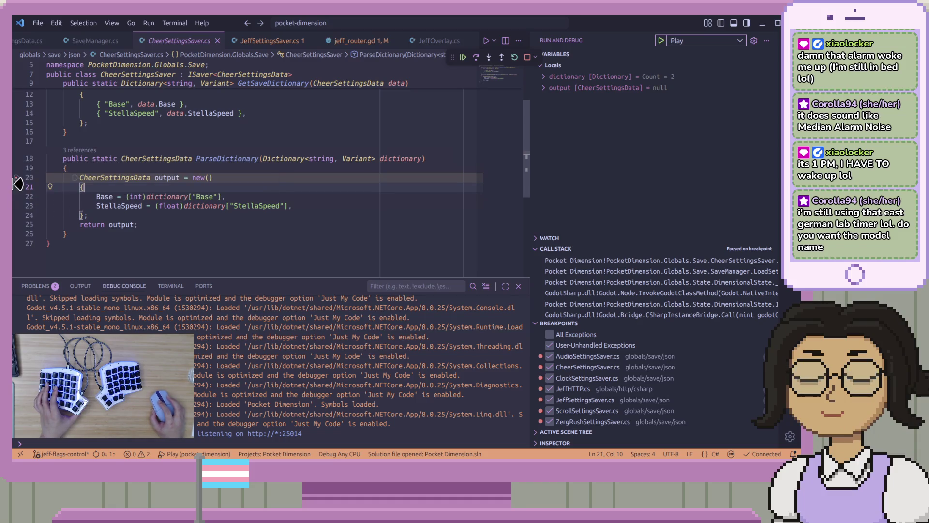
pyautogui.click(463, 58)
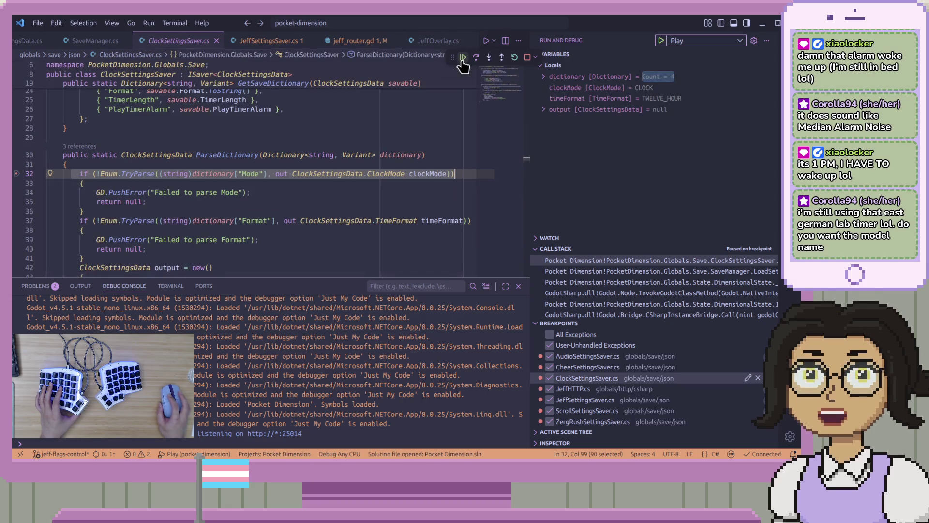
# Continue through AudioSettingsSaver and step over the JeffTransRightsVolume and JeffUnfreakingbelievableVolume parsing.
pyautogui.click(462, 58)
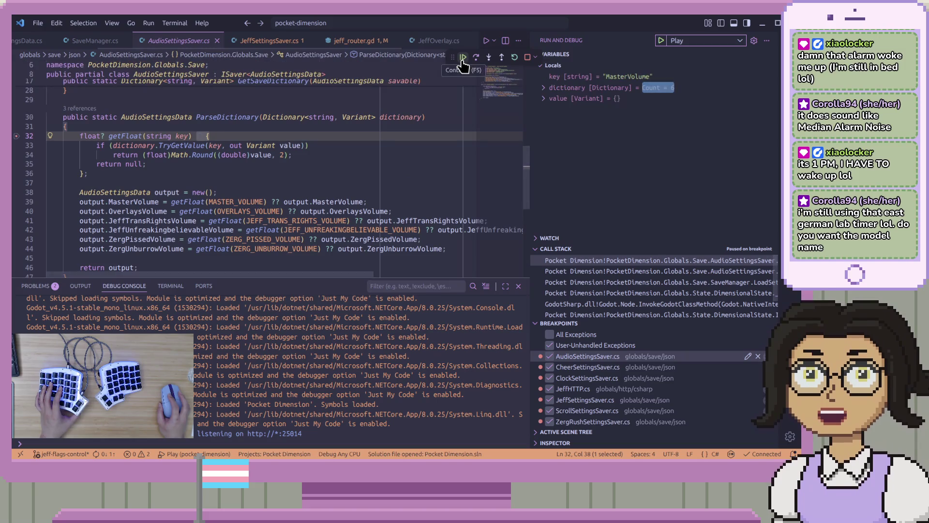
pyautogui.click(463, 58)
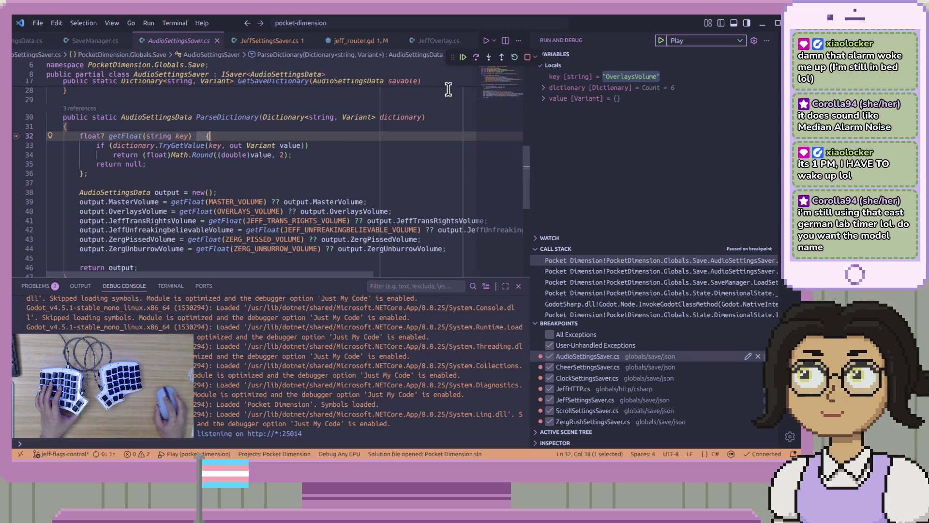
pyautogui.click(462, 58)
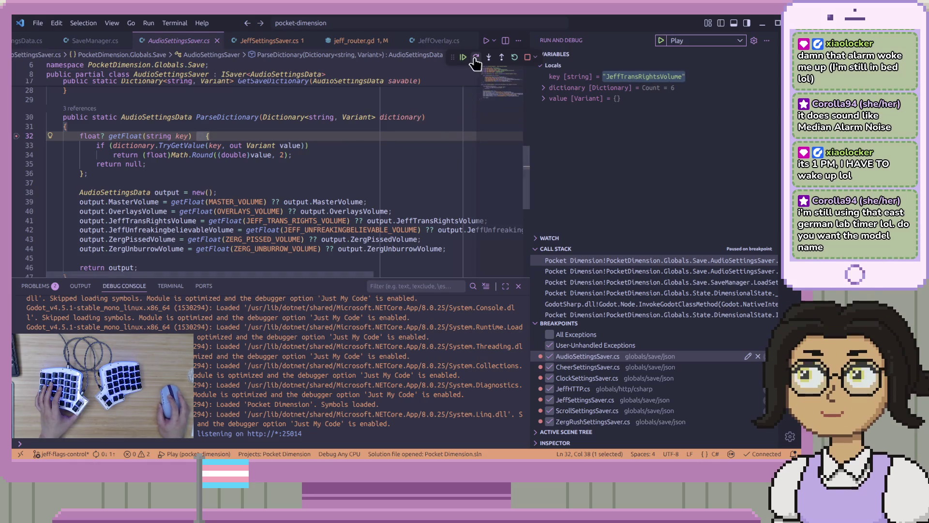
pyautogui.click(477, 58)
pyautogui.click(477, 58)
pyautogui.click(477, 58)
pyautogui.click(477, 58)
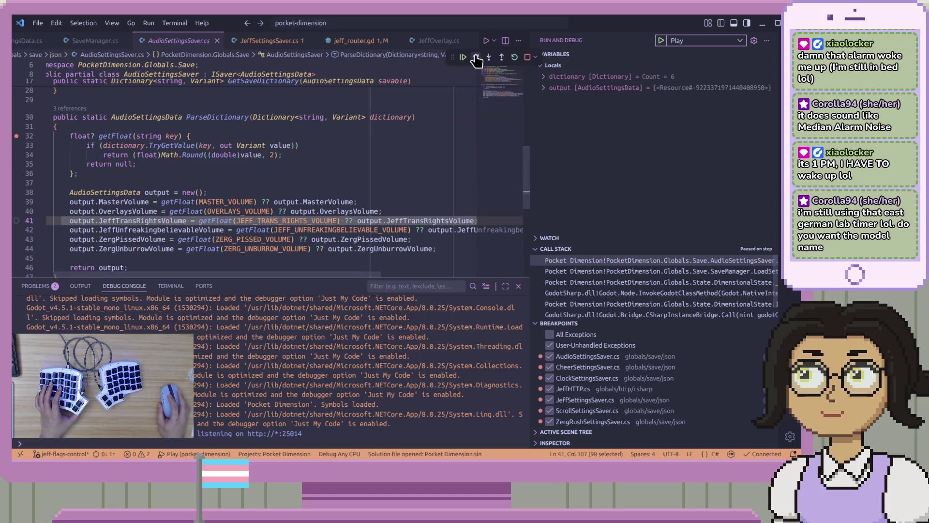
pyautogui.click(477, 58)
pyautogui.click(476, 58)
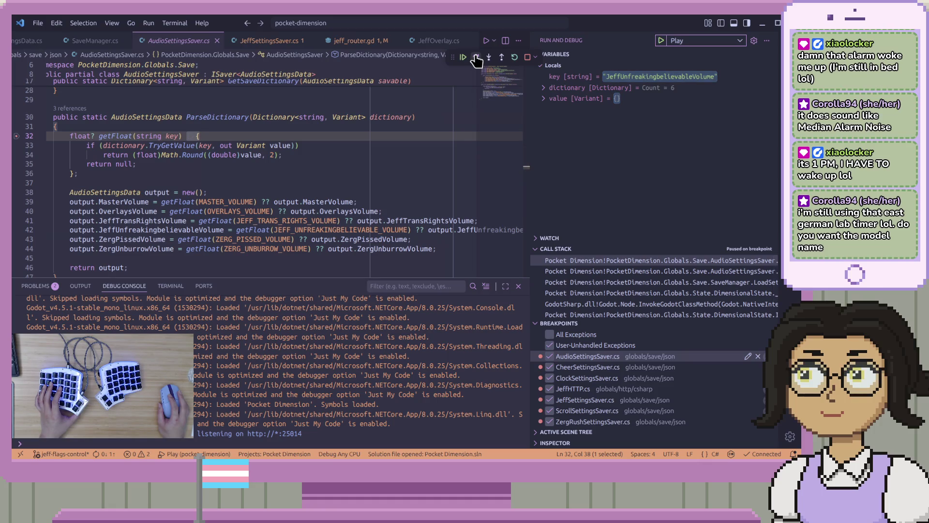
pyautogui.click(477, 58)
pyautogui.click(477, 58)
pyautogui.click(477, 58)
pyautogui.click(477, 58)
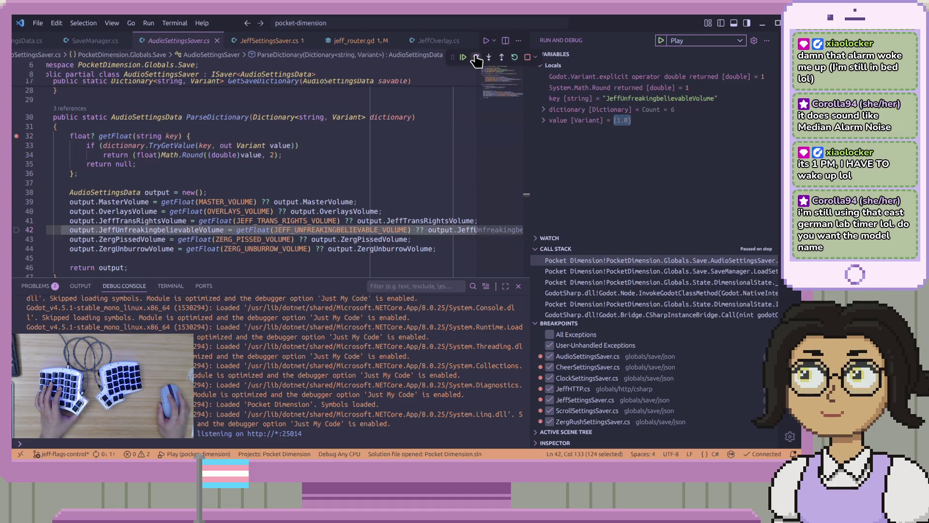
pyautogui.click(477, 59)
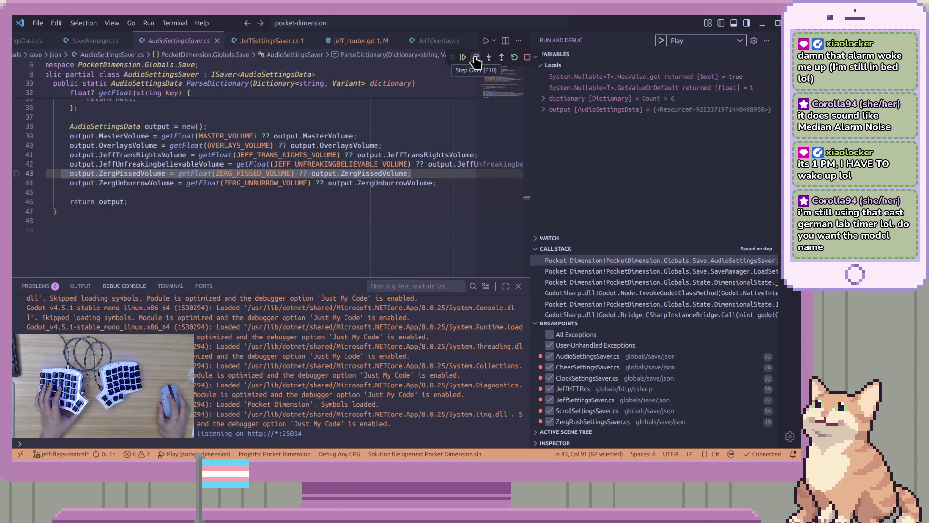
# Inspect the values held in the audio settings output variable.
pyautogui.scroll(1, 317, 260)
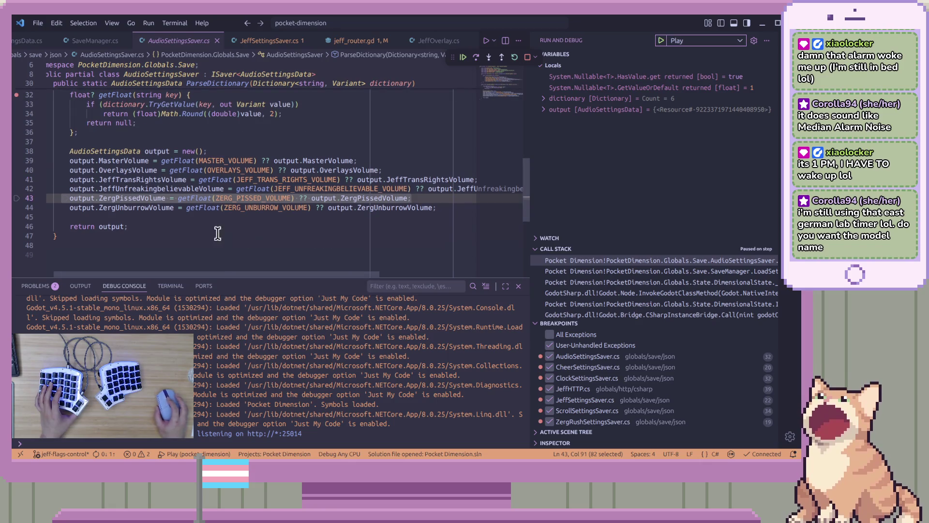
pyautogui.scroll(1, 132, 213)
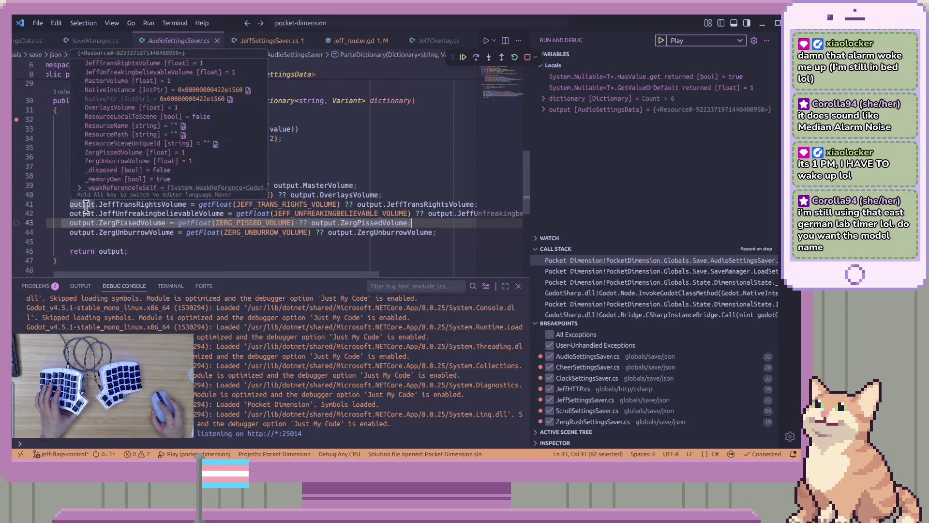
pyautogui.click(424, 205)
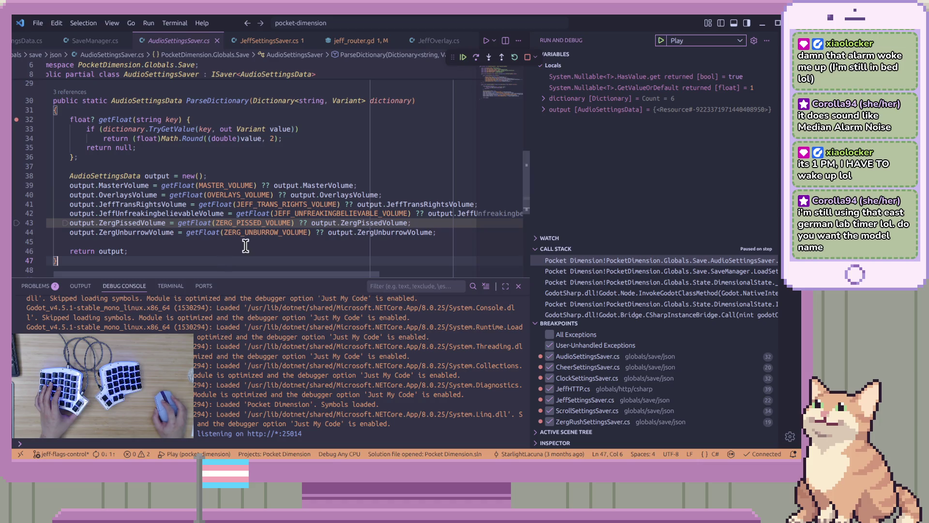
pyautogui.click(418, 214)
pyautogui.click(428, 213)
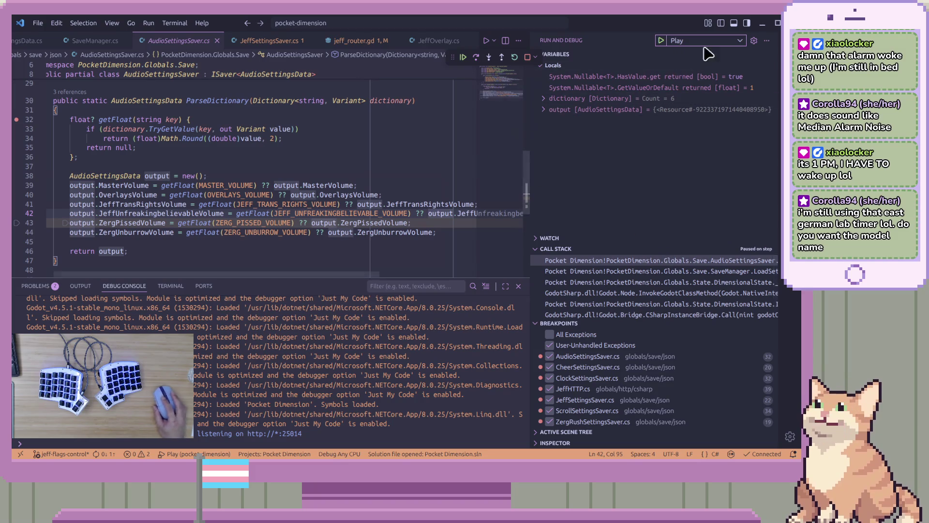
# Step through ZergPissedVolume and ZergUnburrowVolume parsing, then continue to the ZergRush breakpoint.
pyautogui.click(476, 58)
pyautogui.click(475, 58)
pyautogui.click(476, 57)
pyautogui.click(476, 57)
pyautogui.click(476, 58)
pyautogui.click(476, 57)
pyautogui.click(476, 57)
pyautogui.click(476, 58)
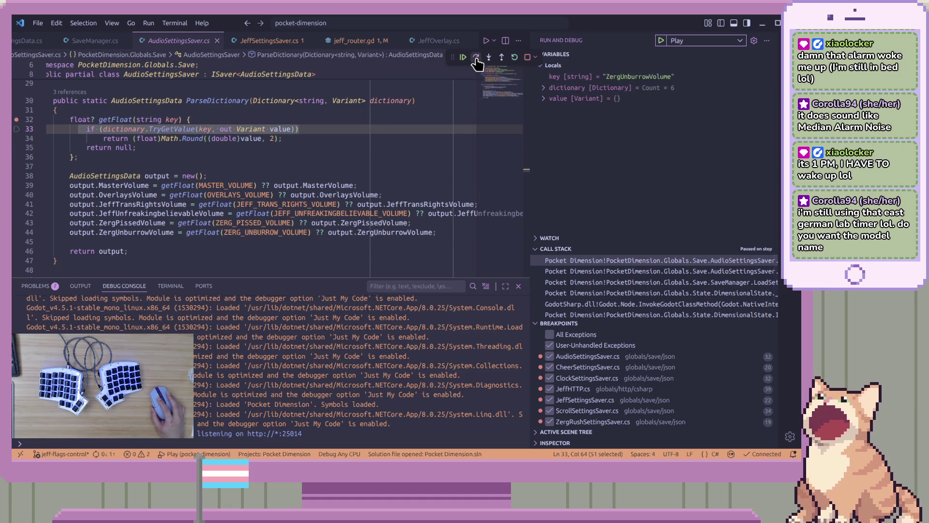
pyautogui.click(476, 58)
pyautogui.click(476, 58)
pyautogui.click(476, 57)
pyautogui.click(476, 57)
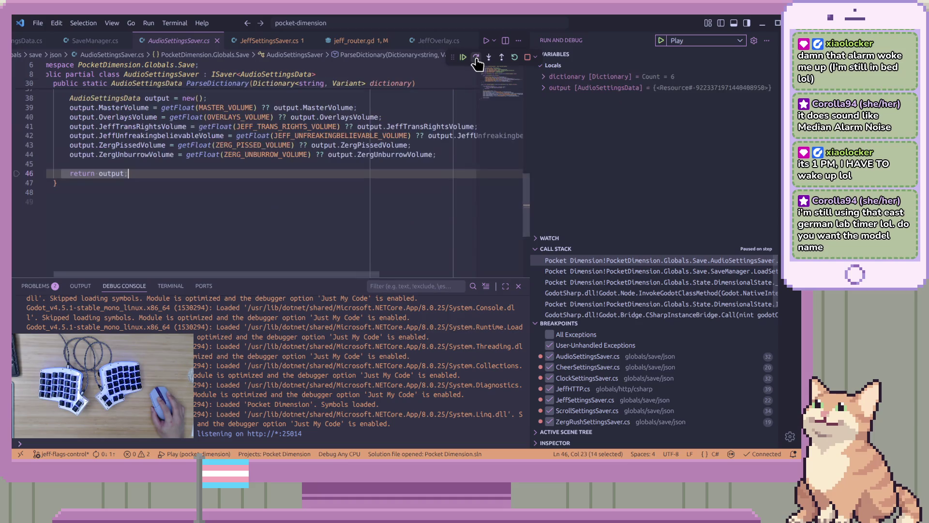
pyautogui.click(475, 57)
pyautogui.click(463, 58)
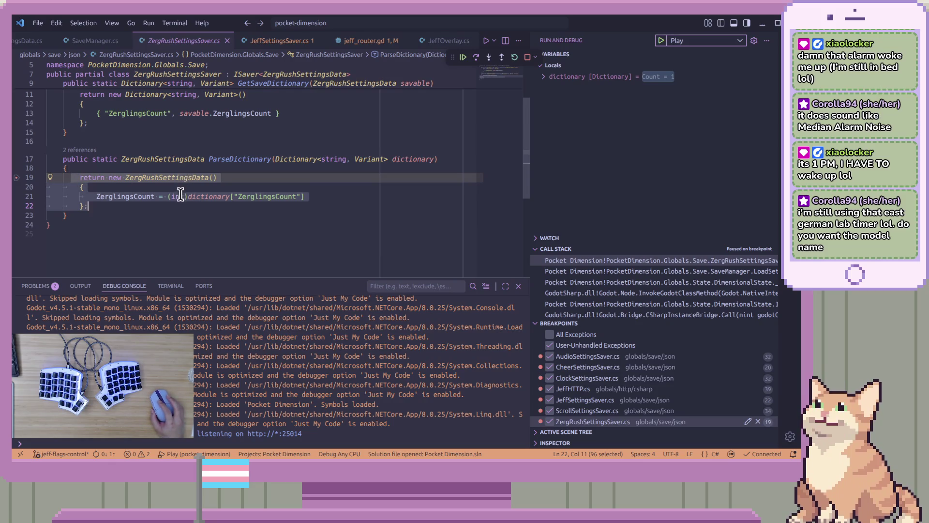
# Step back out to LoadSettings, open JeffSettingsSaver's ParseDictionary, resume to the null-reference exception, then stop.
pyautogui.click(476, 58)
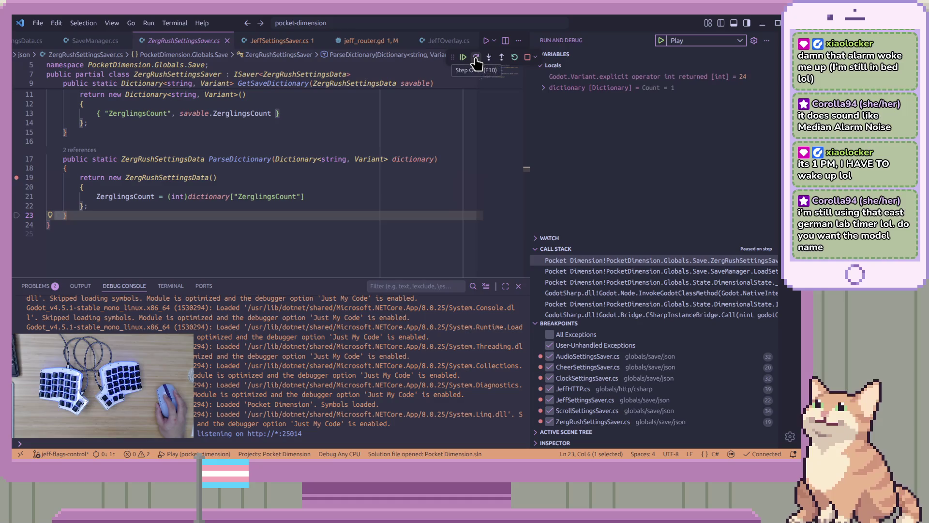
pyautogui.click(476, 58)
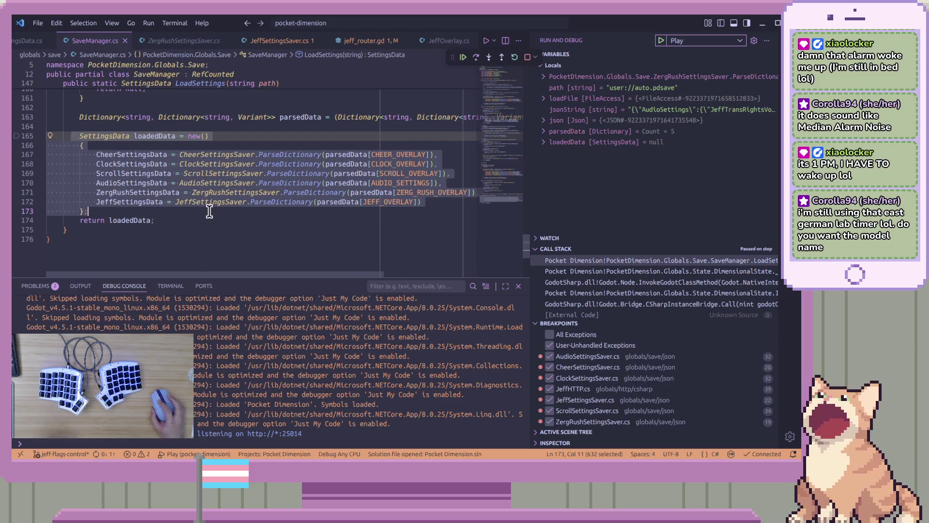
pyautogui.click(284, 202)
pyautogui.keyDown('ctrl'); pyautogui.click(284, 202); pyautogui.keyUp('ctrl')
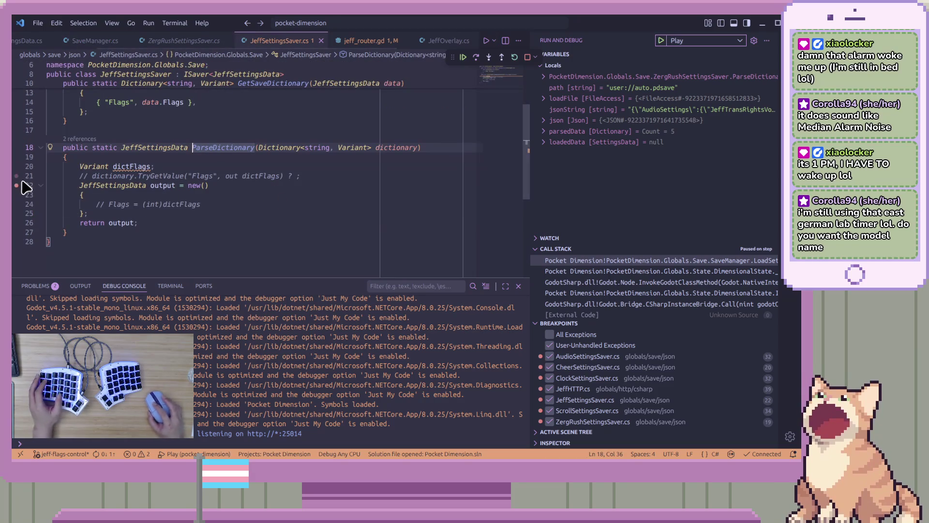
pyautogui.click(463, 58)
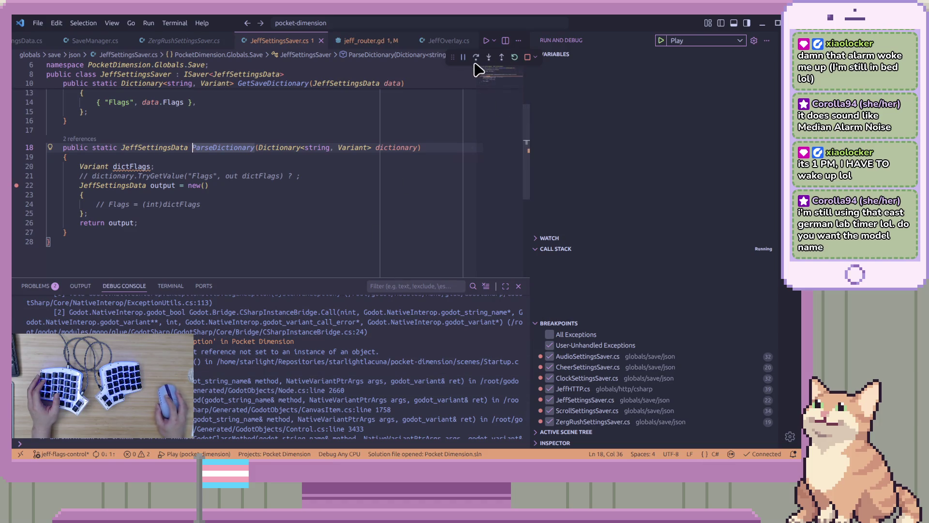
pyautogui.click(516, 57)
# Stop debugging and jump from SaveManager.cs line 172 to the JEFF_OVERLAY definition.
pyautogui.click(224, 41)
pyautogui.click(79, 41)
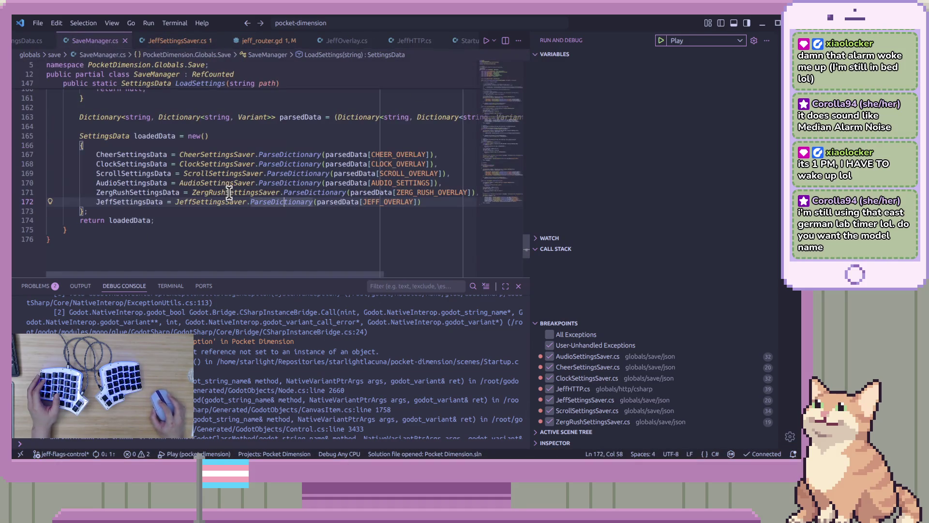
pyautogui.doubleClick(396, 202)
pyautogui.press('F12')
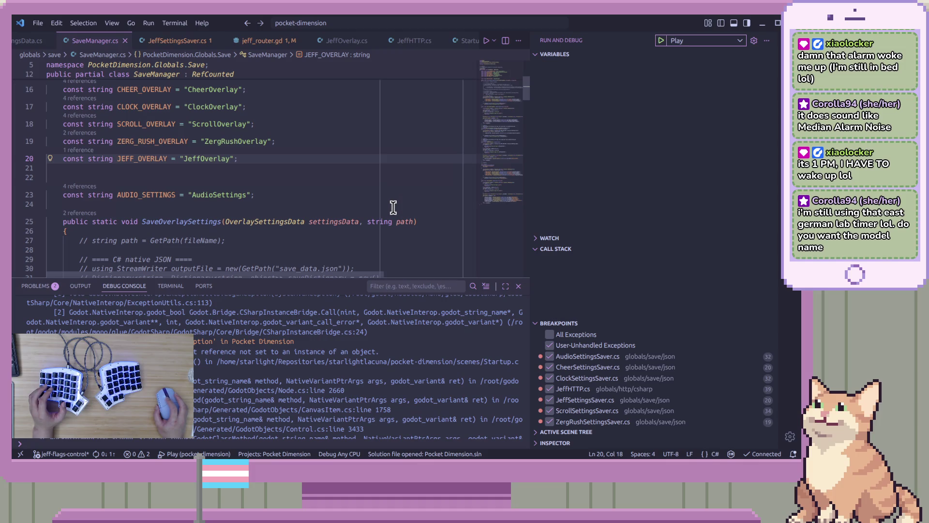
# Disable all settings-saver breakpoints except JeffHTTP.cs and JeffSettingsSaver.cs.
pyautogui.scroll(-3, 393, 207)
pyautogui.scroll(-20, 389, 205)
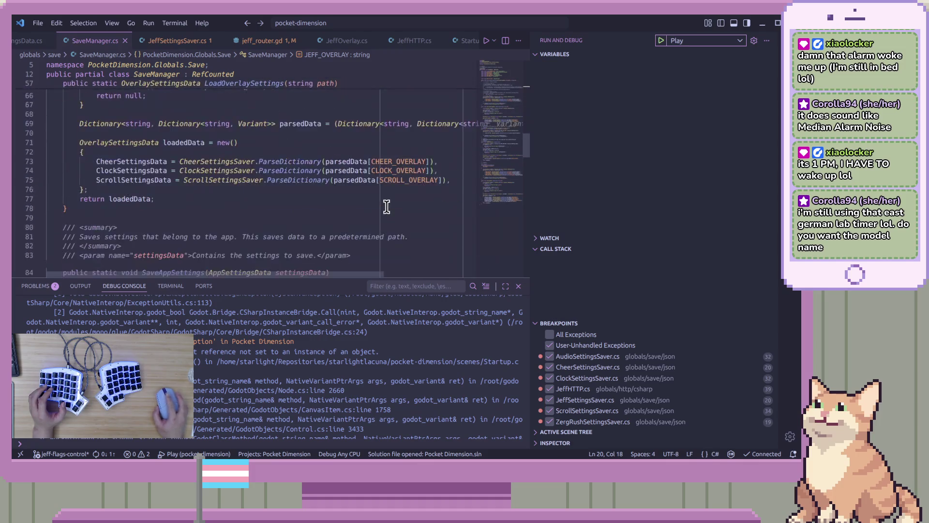
pyautogui.click(549, 356)
pyautogui.click(549, 367)
pyautogui.click(550, 378)
pyautogui.click(550, 400)
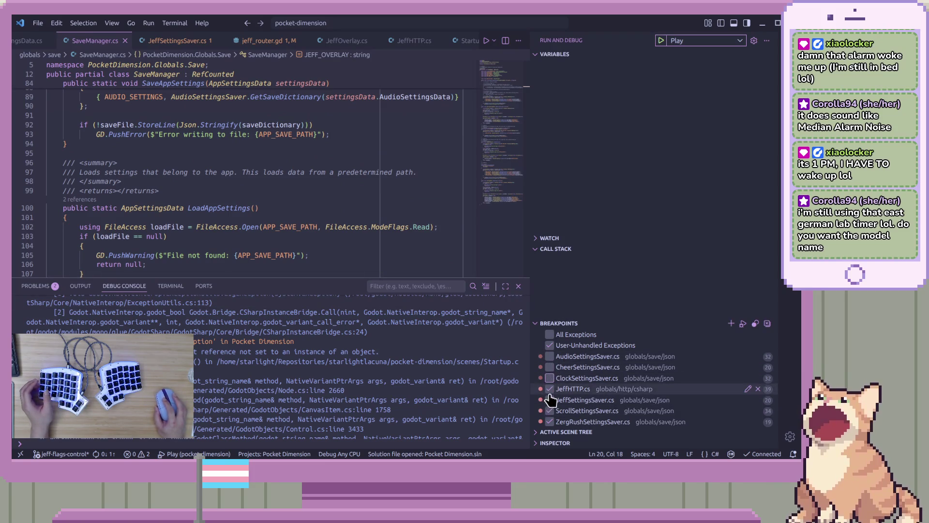
pyautogui.click(550, 411)
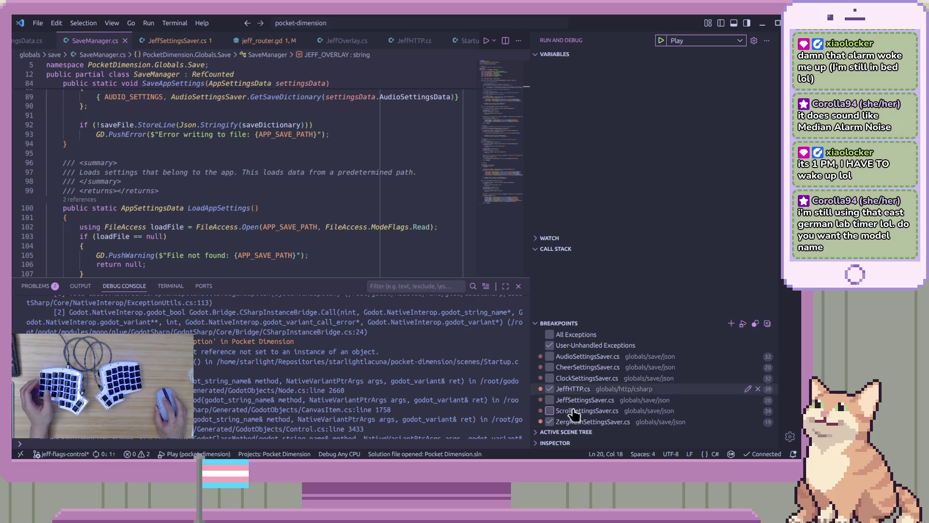
pyautogui.click(549, 421)
pyautogui.click(549, 400)
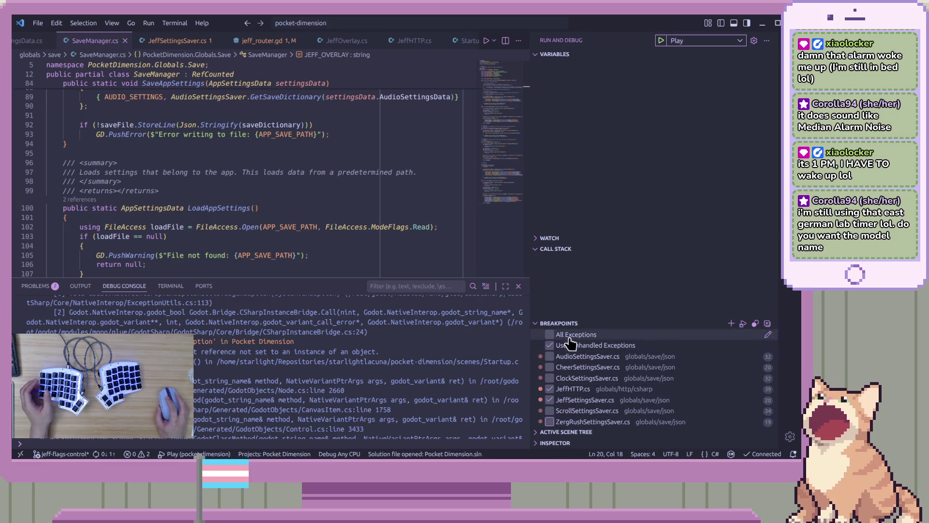
# Briefly start a debug session, stop it, and scroll back to LoadSettings in SaveManager.cs.
pyautogui.click(660, 42)
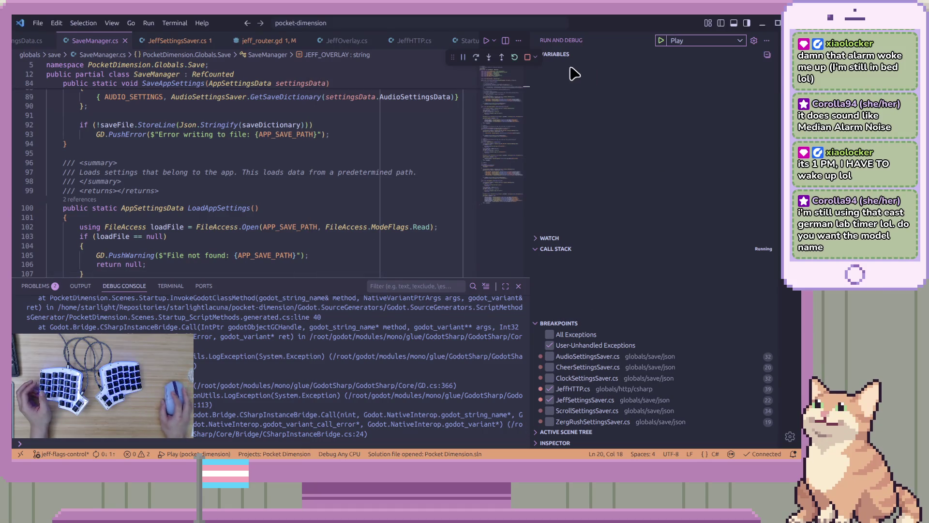
pyautogui.click(527, 58)
pyautogui.scroll(-15, 301, 213)
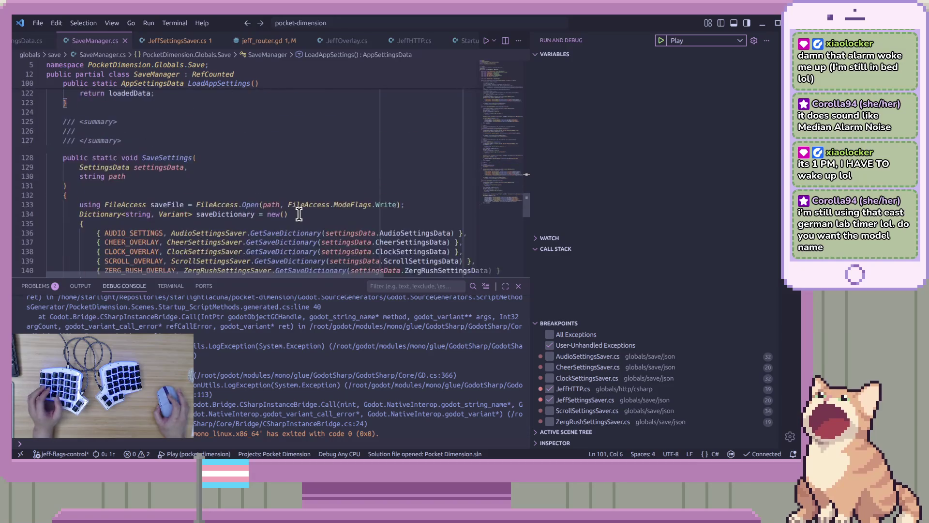
pyautogui.scroll(-8, 301, 214)
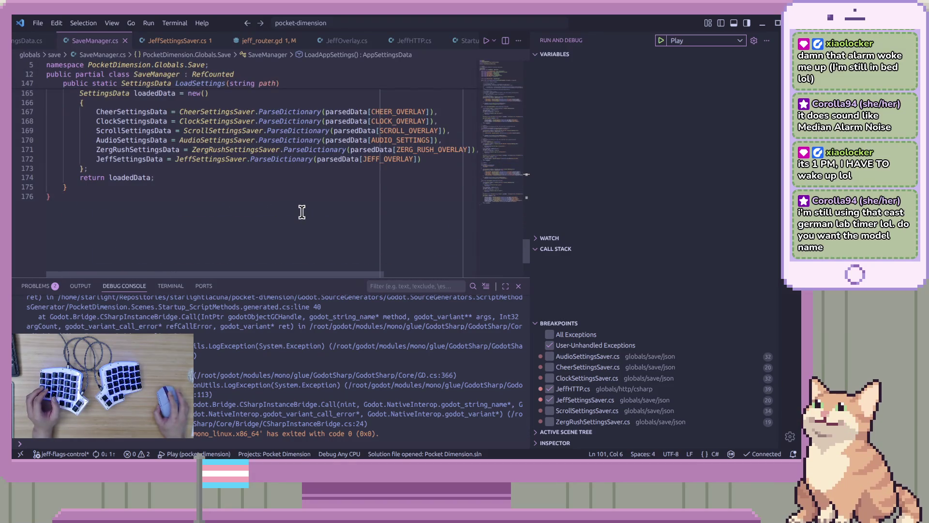
pyautogui.scroll(3, 303, 210)
# Add a breakpoint on SaveManager.cs line 163 where parsedData is built, and start debugging.
pyautogui.click(383, 208)
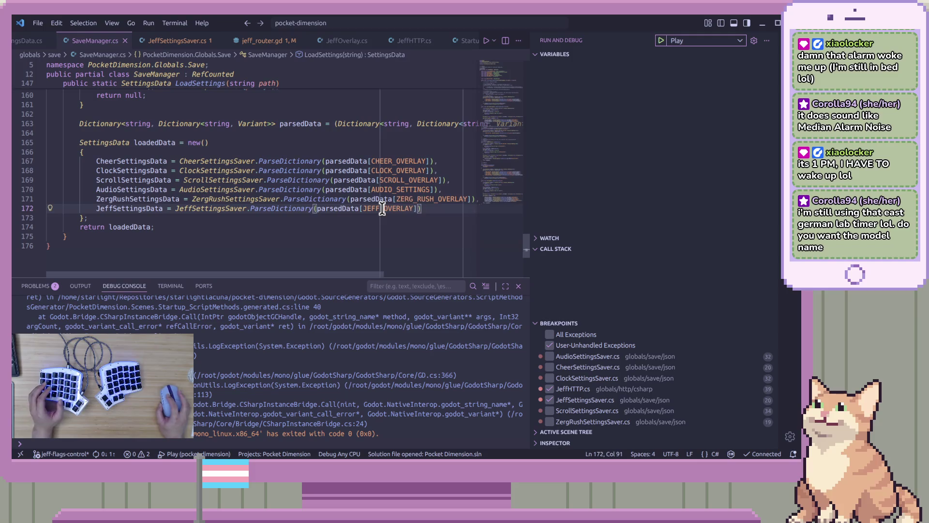
pyautogui.doubleClick(346, 209)
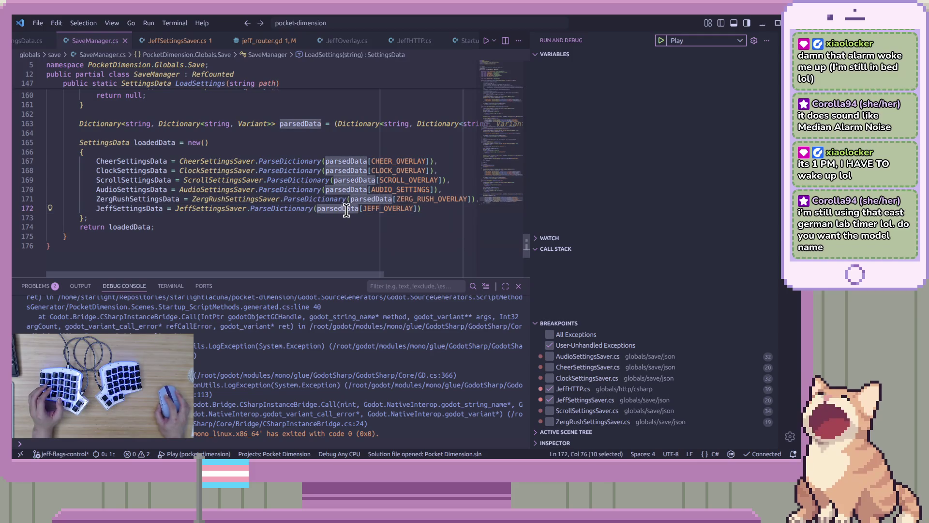
pyautogui.click(22, 127)
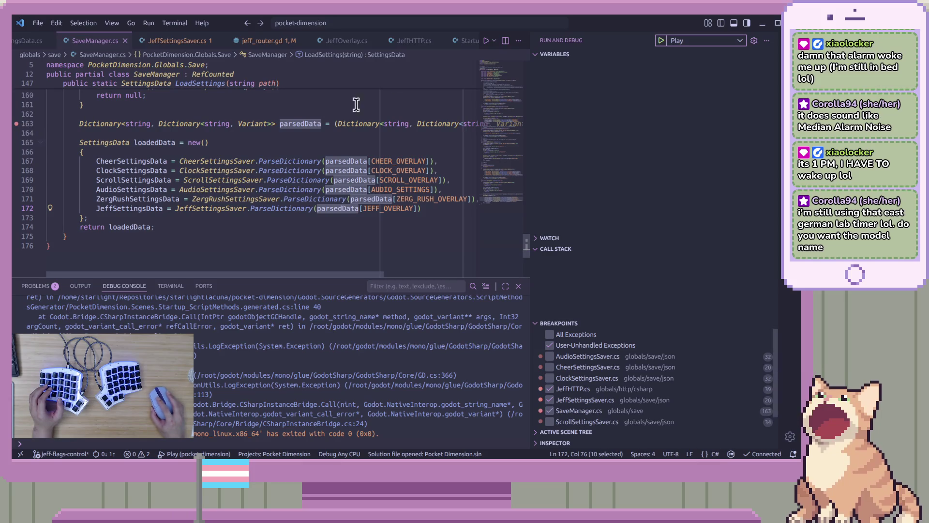
pyautogui.click(661, 41)
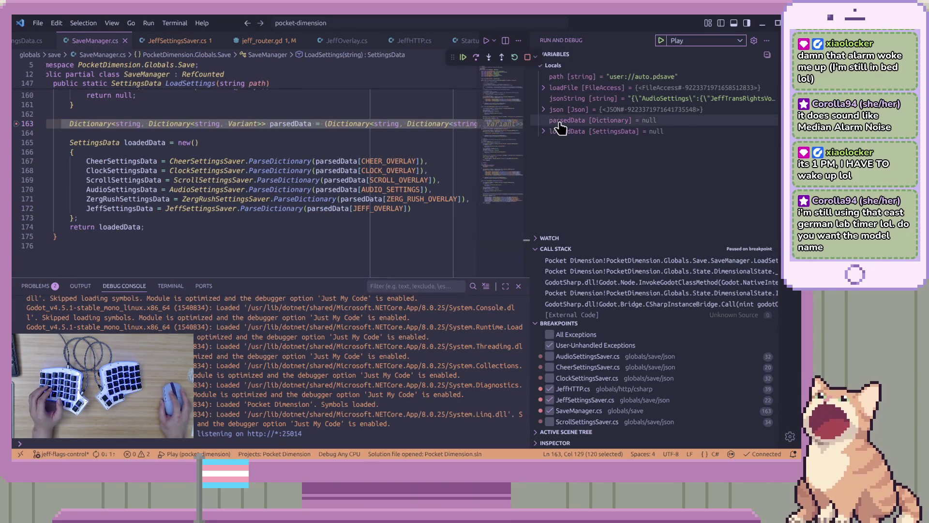
# Step past line 163, inspect parsedData's five entries (no JeffOverlay), then stop debugging.
pyautogui.click(476, 57)
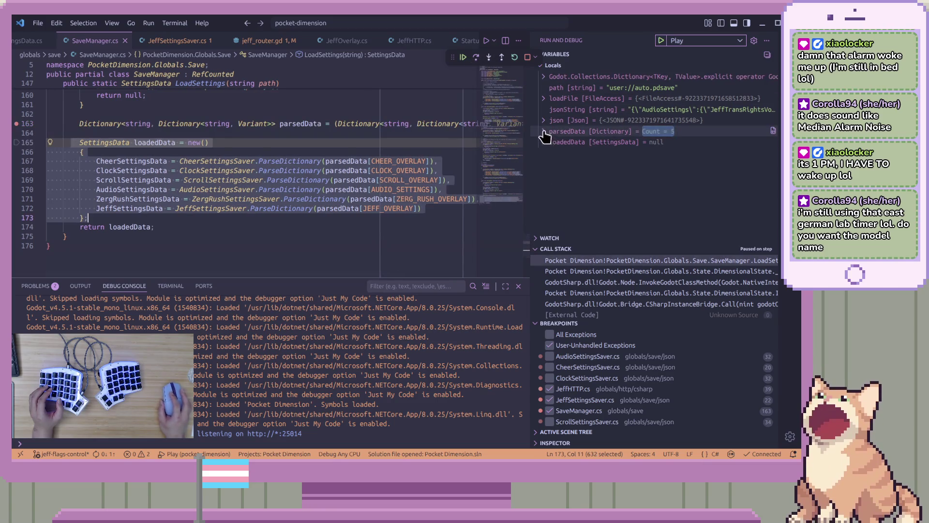
pyautogui.click(544, 131)
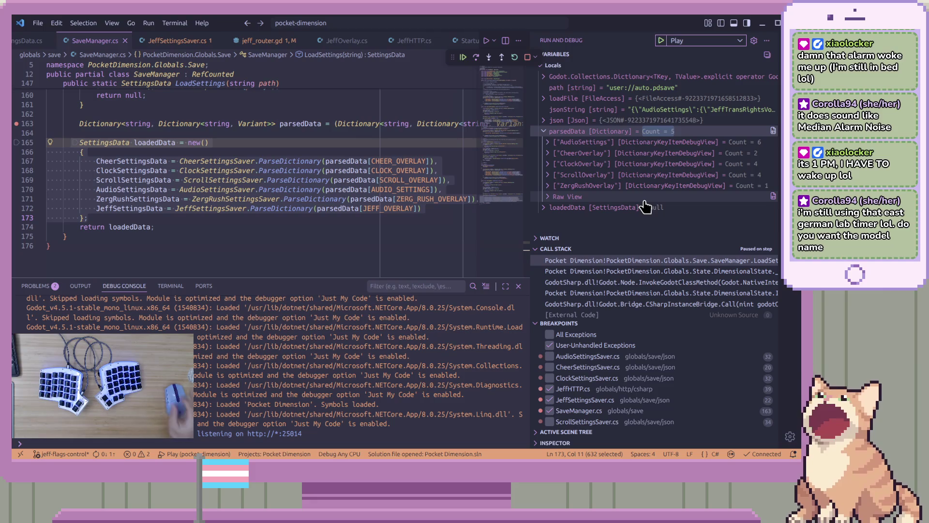
pyautogui.click(440, 162)
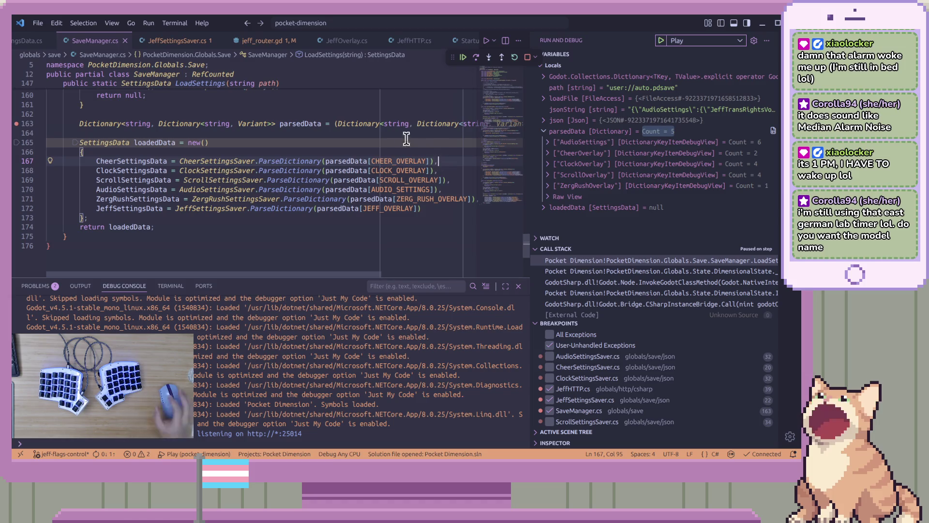
pyautogui.click(527, 57)
pyautogui.click(374, 179)
pyautogui.scroll(10, 386, 185)
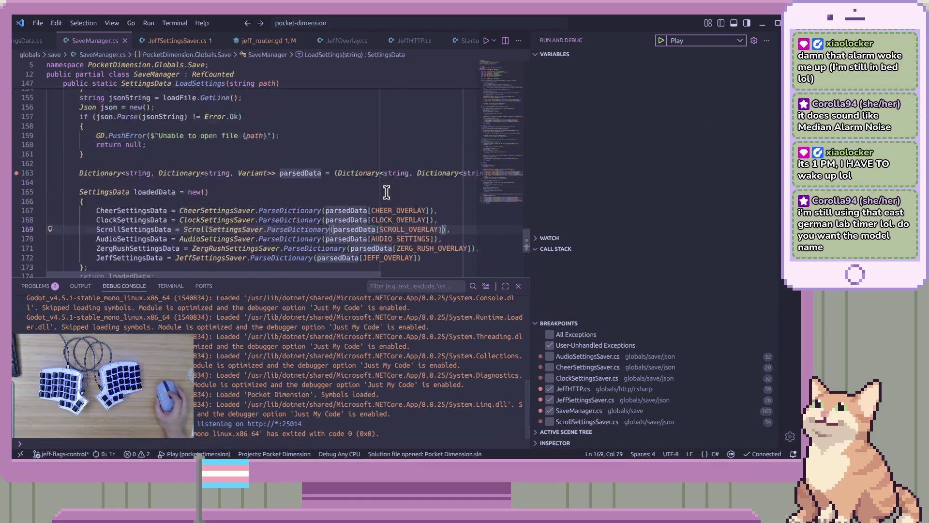
# Comment out the JeffSettingsData assignment on line 172 of LoadSettings.
pyautogui.click(511, 181)
pyautogui.moveTo(510, 181)
pyautogui.mouseDown()
pyautogui.moveTo(510, 235)
pyautogui.moveTo(498, 224)
pyautogui.moveTo(504, 193)
pyautogui.moveTo(491, 208)
pyautogui.mouseUp()
pyautogui.press('Down')
pyautogui.press('Down')
pyautogui.press('Down')
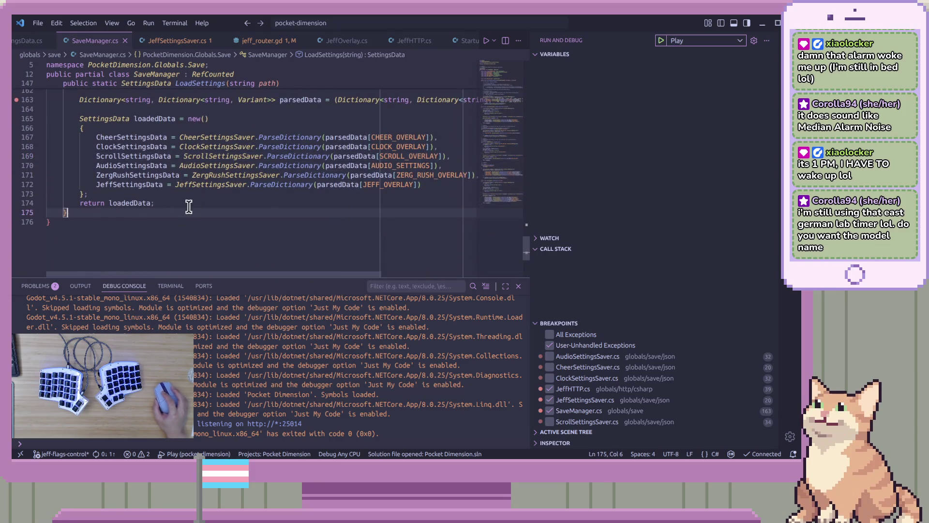
pyautogui.press('Home')
pyautogui.hotkey('ctrl', '/')
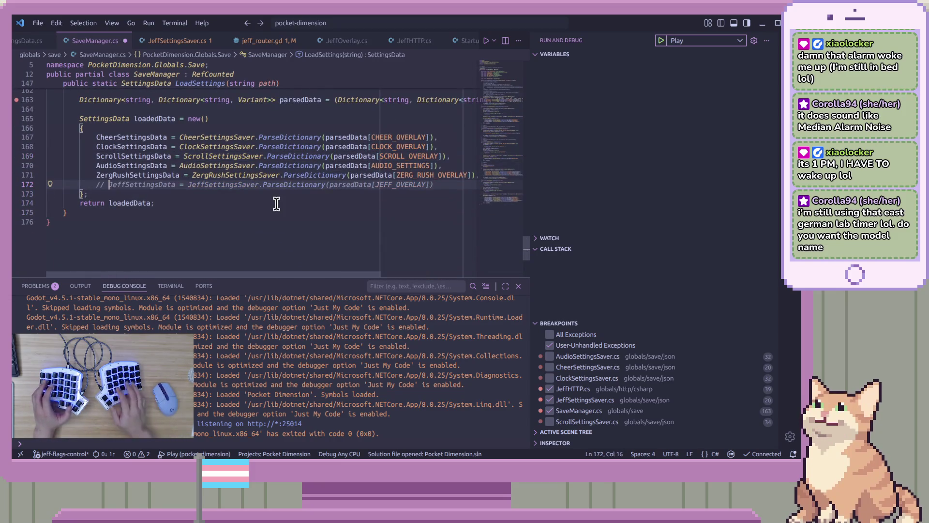
# Relaunch the game under the debugger, disable the SaveManager breakpoint, and resume.
pyautogui.press('F5')
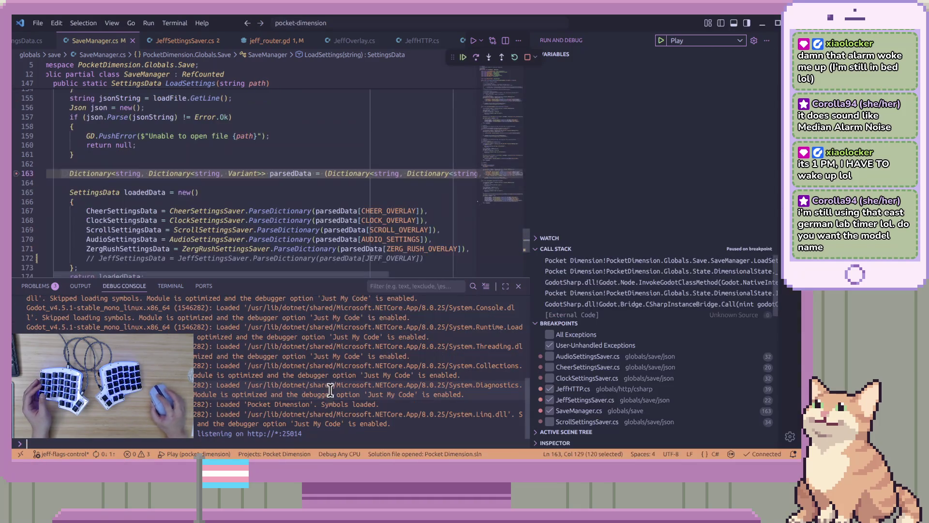
pyautogui.click(552, 422)
pyautogui.click(549, 410)
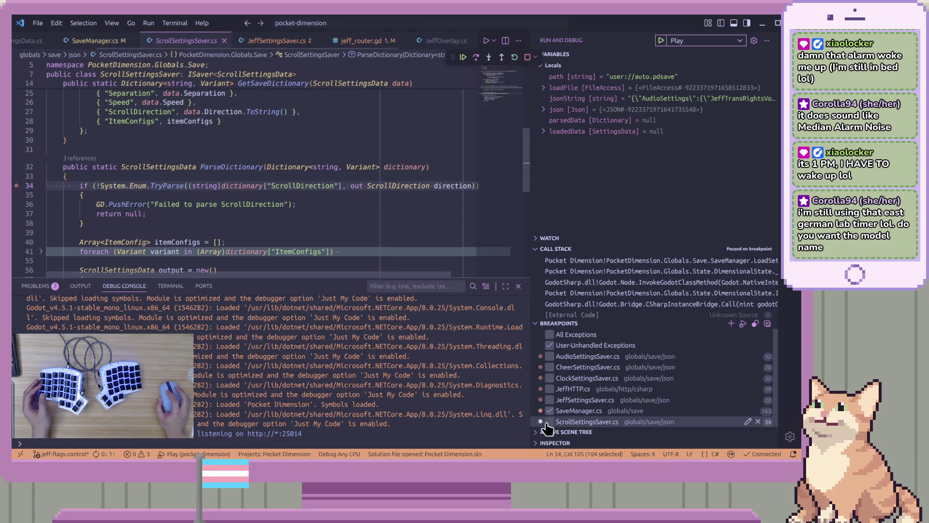
pyautogui.press('F5')
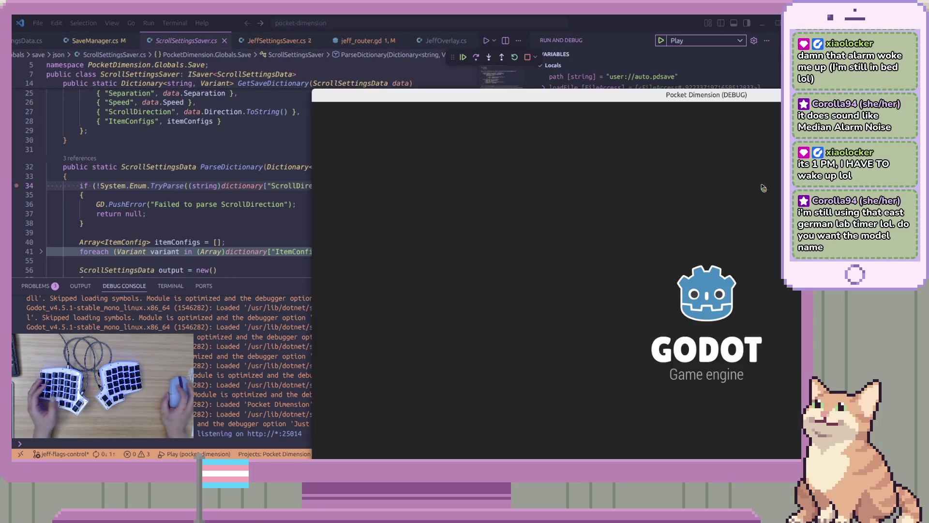
pyautogui.click(468, 65)
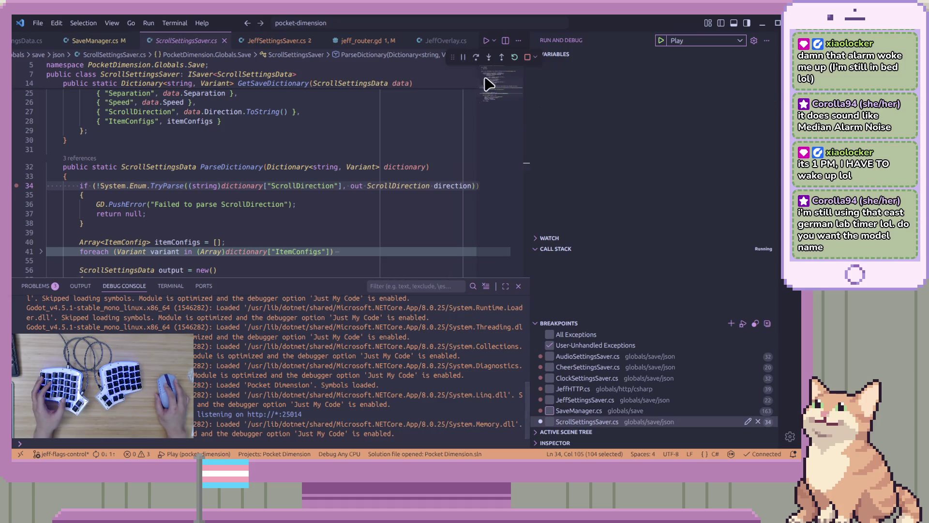
# Peek at ParseDictionary's references, stop debugging, and switch to the Godot editor.
pyautogui.click(375, 243)
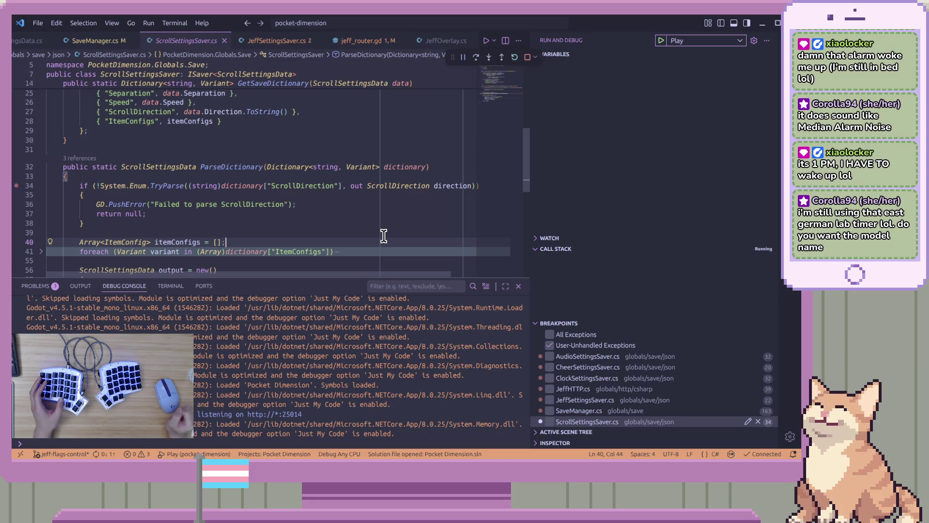
pyautogui.click(383, 234)
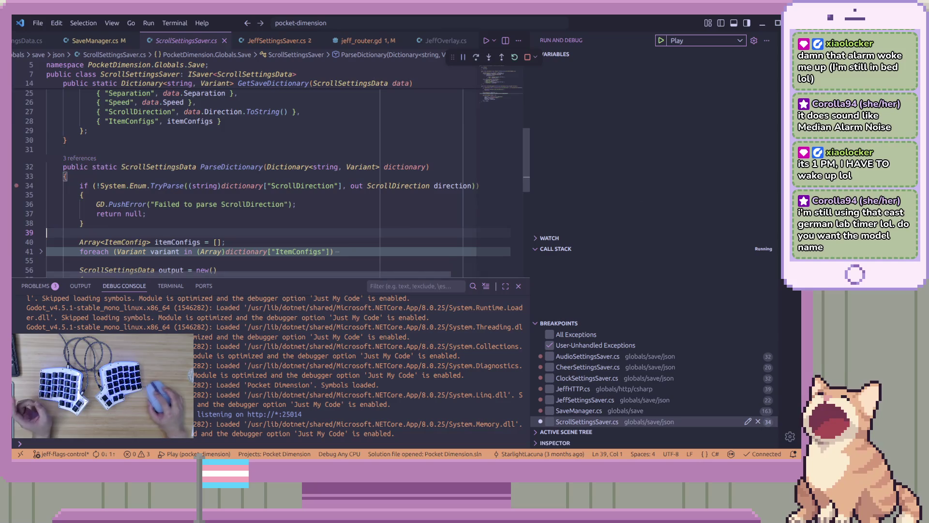
pyautogui.keyDown('ctrl'); pyautogui.click(227, 166); pyautogui.keyUp('ctrl')
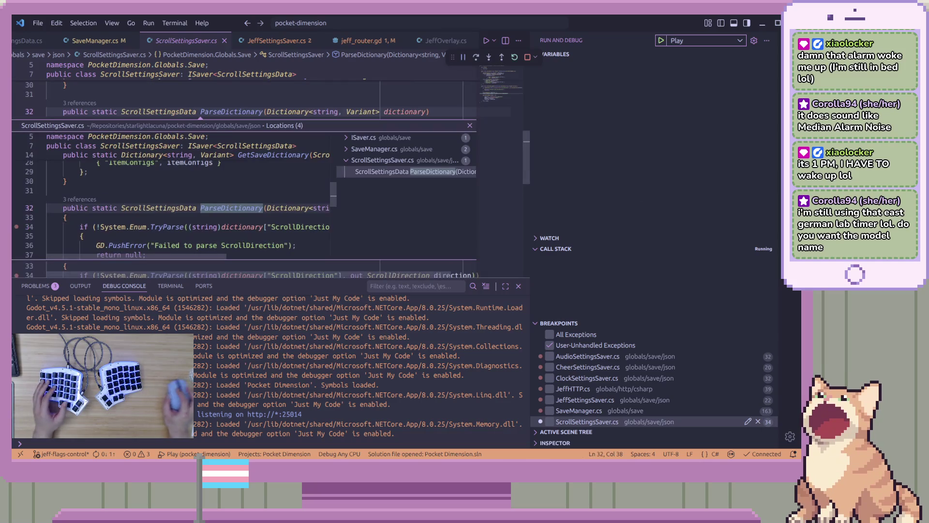
pyautogui.click(526, 58)
pyautogui.click(339, 95)
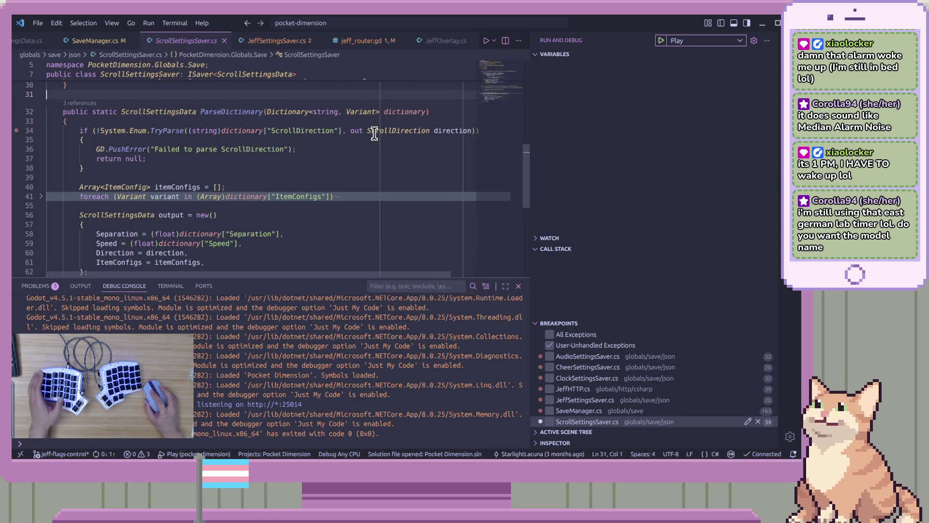
pyautogui.hotkey('alt', 'Tab')
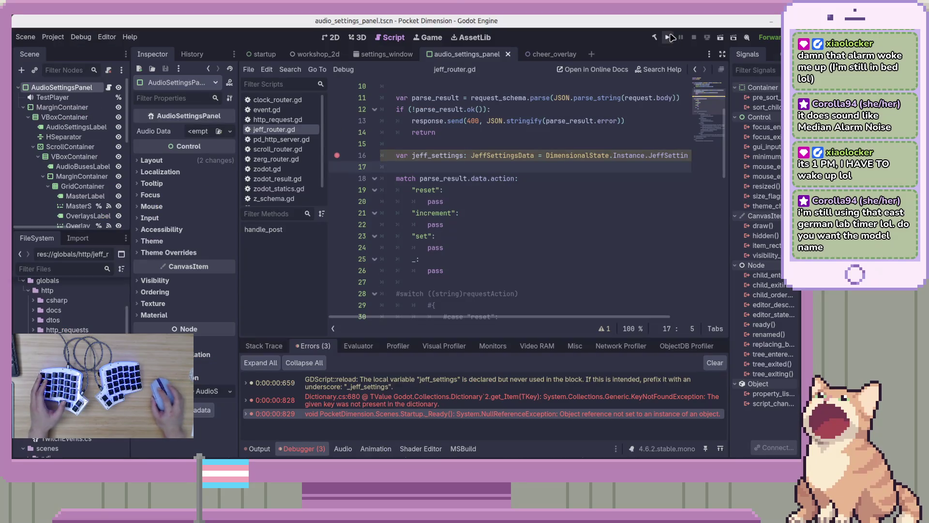
# Run Pocket Dimension from Godot with its HTTP server on port 25014, then switch to Bruno.
pyautogui.click(670, 38)
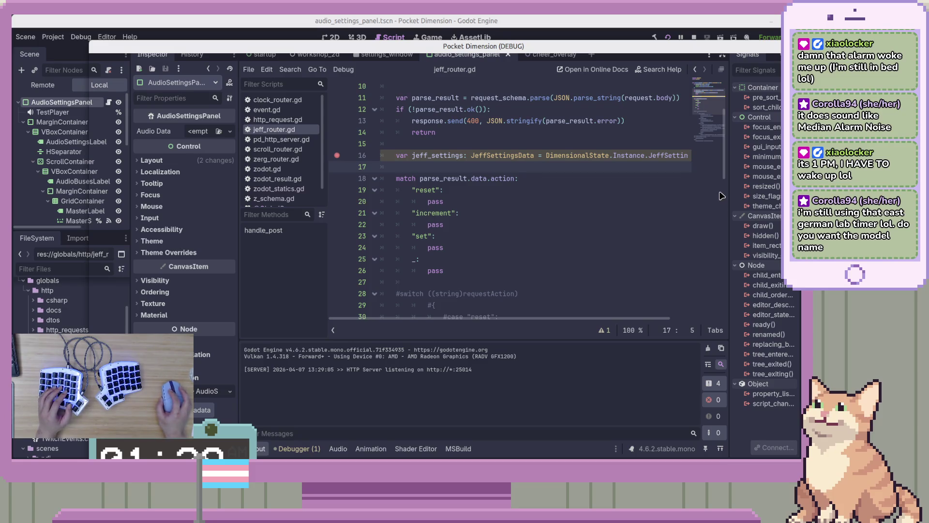
pyautogui.hotkey('alt', 'Tab')
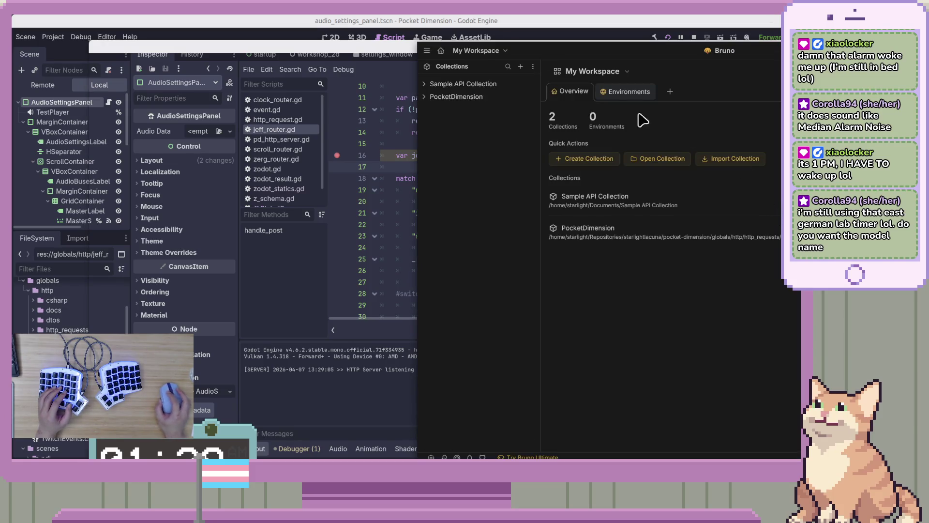
# Send Bruno's PocketDimension 'Trigger Jeff' POST request with the increment action to the running game.
pyautogui.click(464, 98)
pyautogui.click(469, 135)
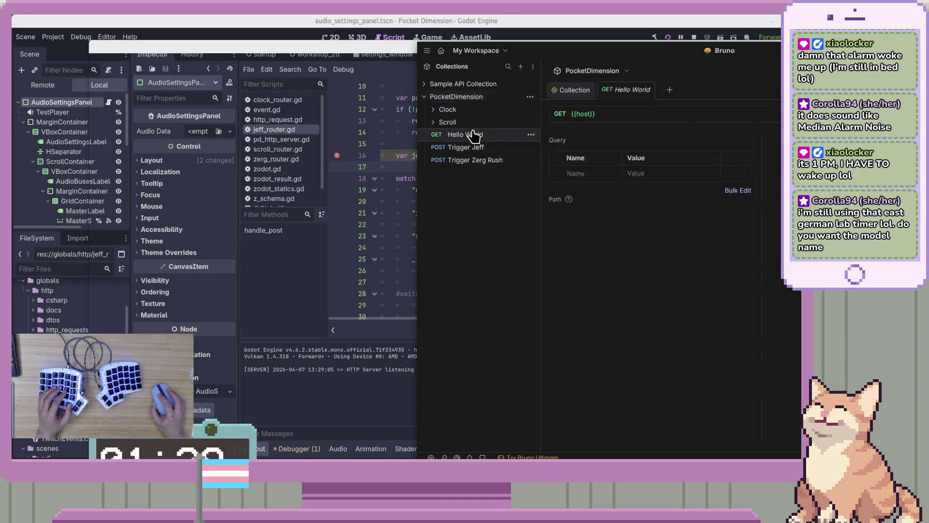
pyautogui.click(472, 148)
pyautogui.click(468, 161)
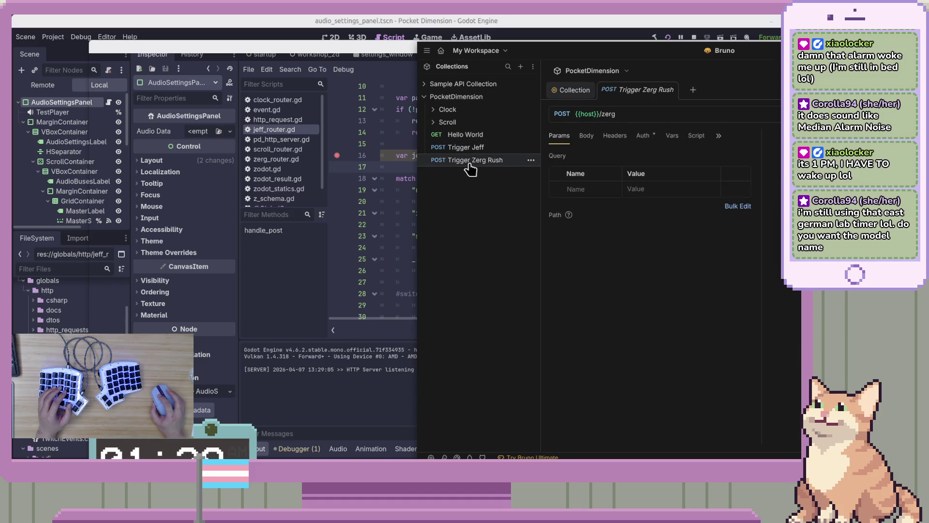
pyautogui.click(470, 148)
pyautogui.press('super+Down')
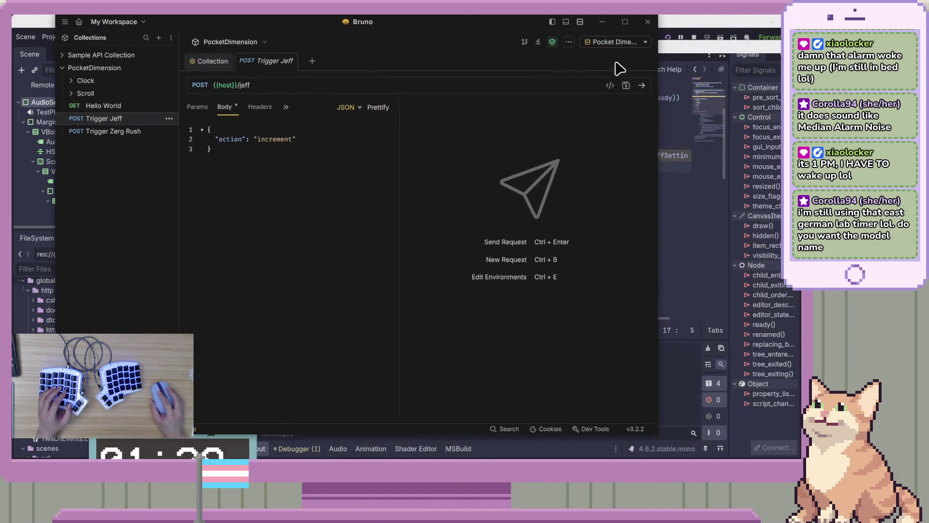
pyautogui.click(643, 86)
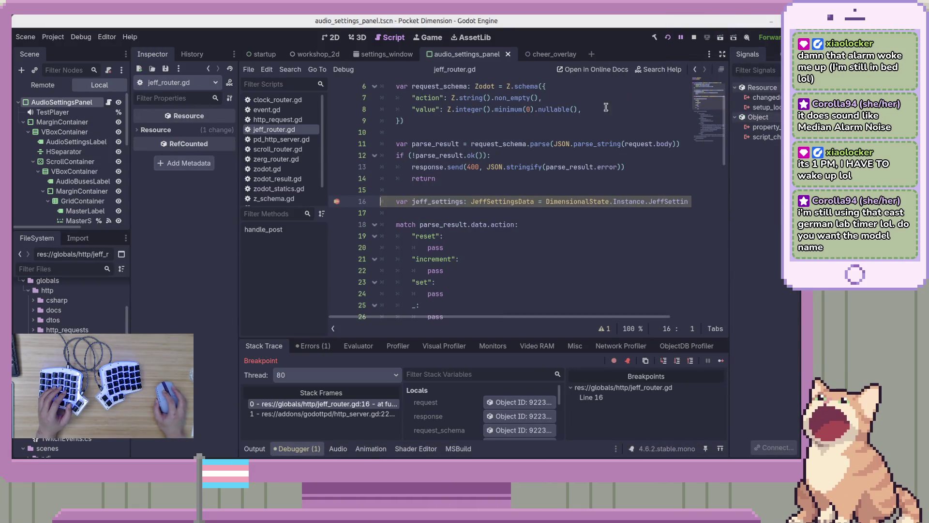
# Step over jeff_router.gd line 16, hitting the invalid 'Instance' access on DimensionalState, stop, and inspect that line.
pyautogui.click(677, 362)
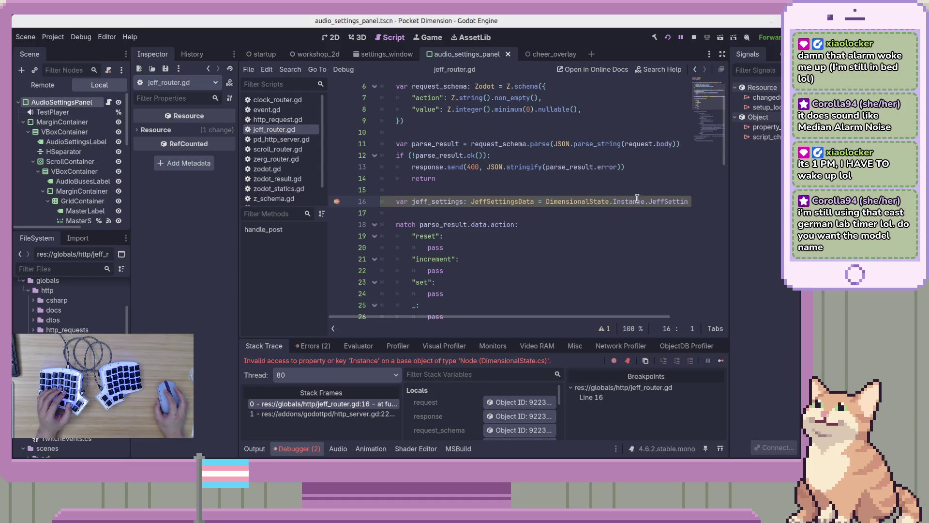
pyautogui.press('F8')
pyautogui.click(563, 202)
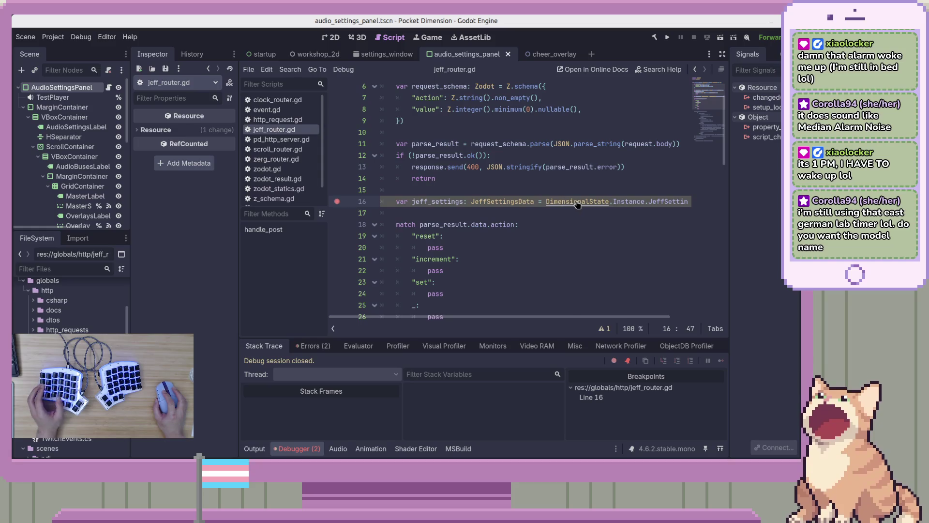
pyautogui.press('Left')
pyautogui.press('Left')
pyautogui.press('Left')
pyautogui.click(555, 201)
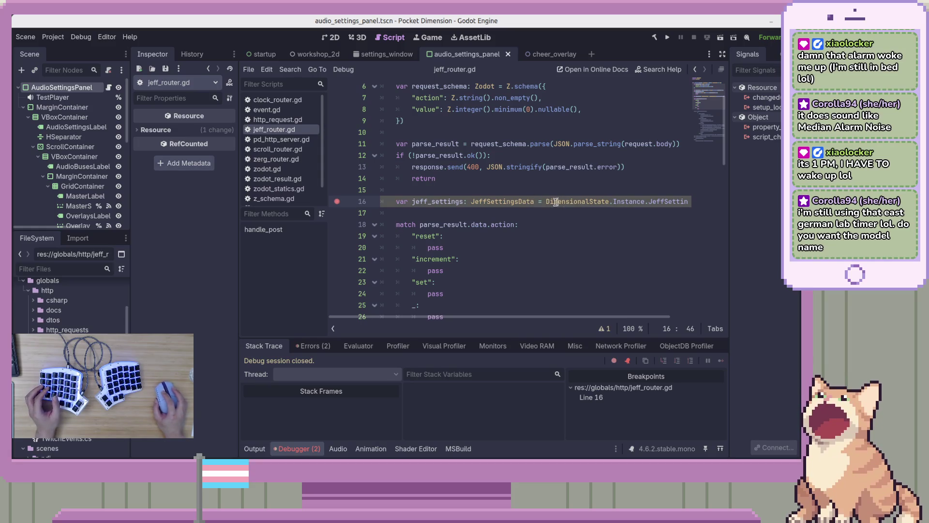
pyautogui.click(593, 201)
pyautogui.moveTo(596, 319)
pyautogui.mouseDown()
pyautogui.moveTo(623, 322)
pyautogui.moveTo(599, 321)
pyautogui.mouseUp()
pyautogui.click(530, 188)
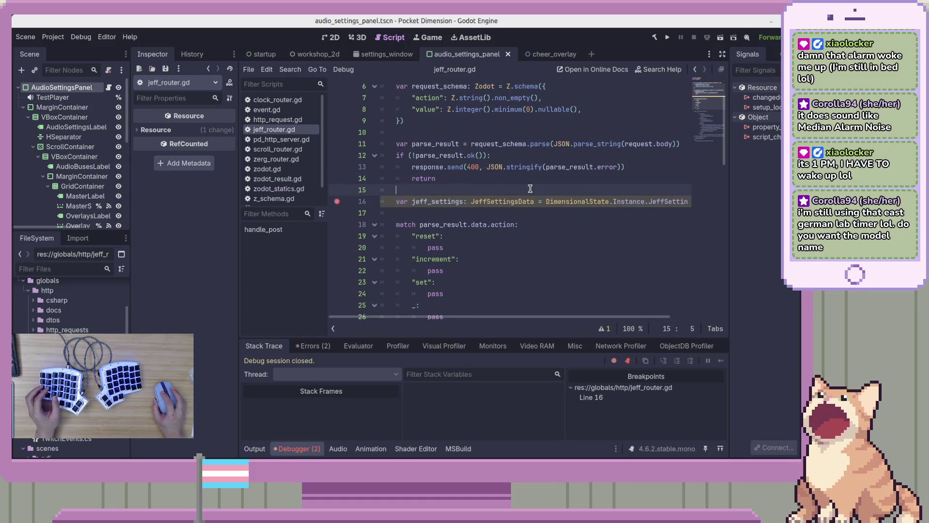